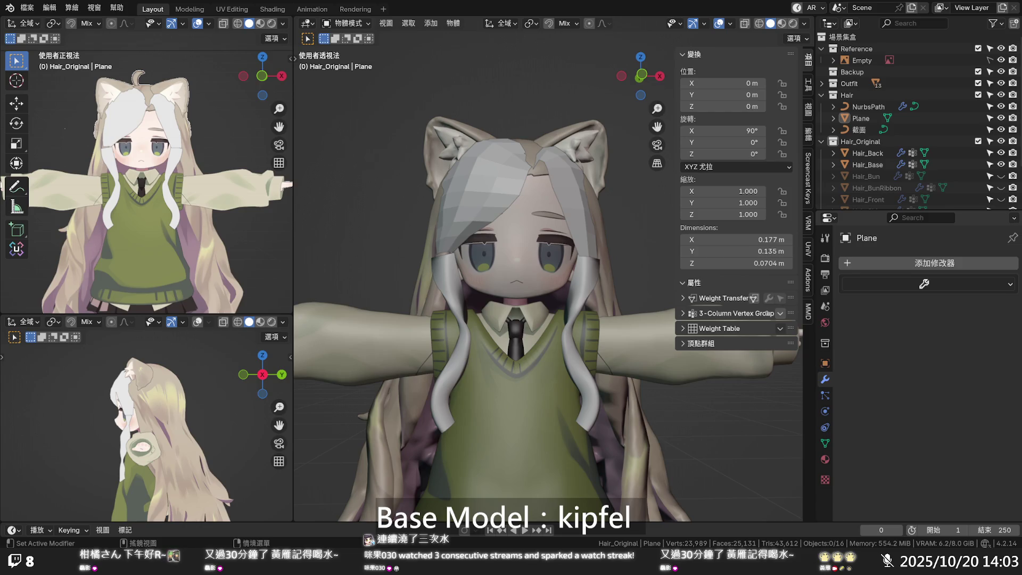
- Select the bangs hair Plane from above the head and enter its Edit Mode
{"action": "middle_click_drag", "start_coordinate": [609, 216], "coordinate": [598, 274]}
{"action": "left_click", "coordinate": [506, 158]}
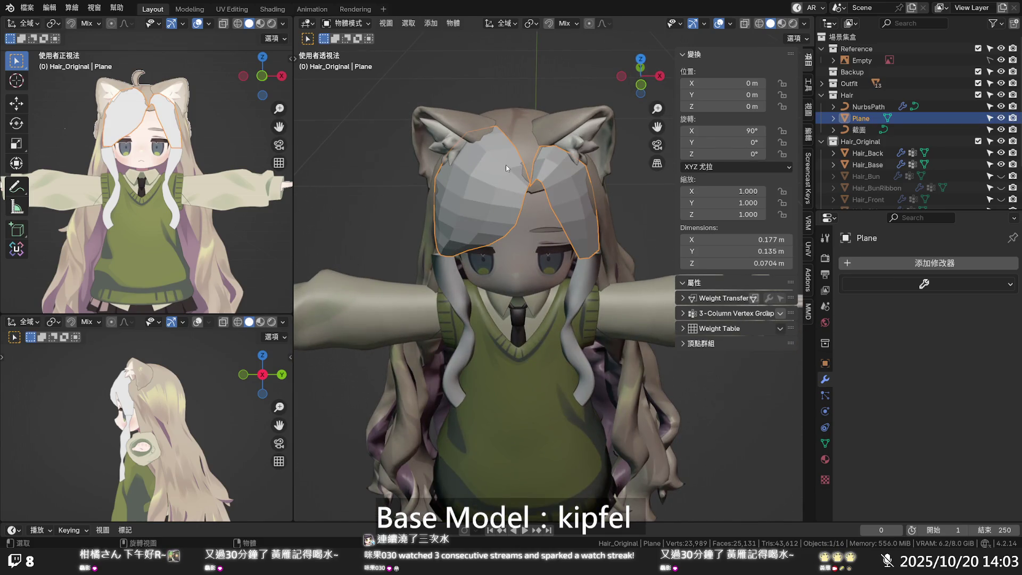
{"action": "key", "text": "Tab"}
{"action": "scroll", "coordinate": [527, 183], "scroll_direction": "up", "scroll_amount": 1}
{"action": "scroll", "coordinate": [527, 183], "scroll_direction": "up", "scroll_amount": 3}
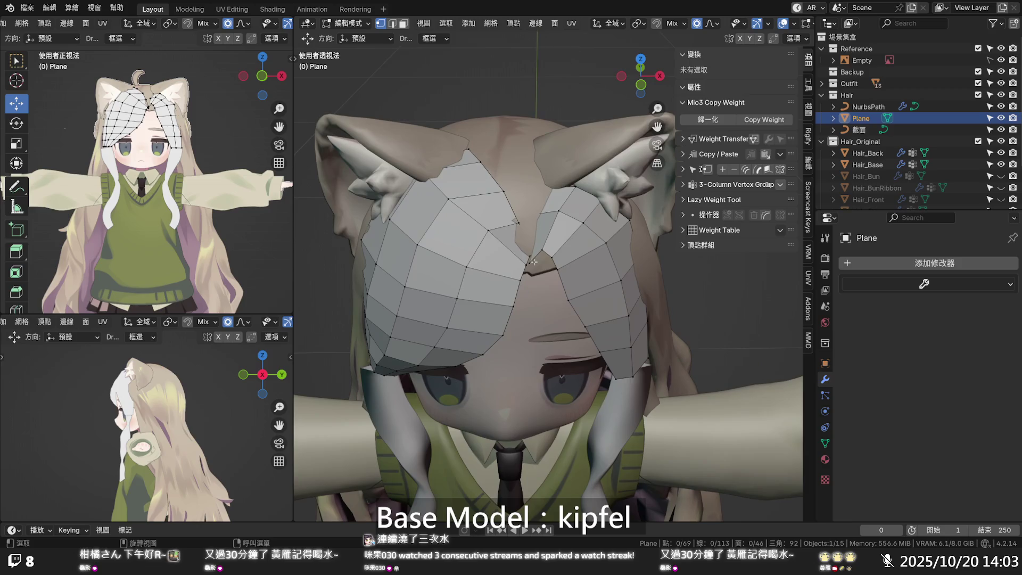
- Nudge a parting vertex slightly along Y, undoing the first try
{"action": "left_click", "coordinate": [529, 258]}
{"action": "middle_click_drag", "start_coordinate": [531, 258], "coordinate": [586, 246]}
{"action": "left_click_drag", "start_coordinate": [586, 246], "coordinate": [597, 248]}
{"action": "middle_click_drag", "start_coordinate": [597, 248], "coordinate": [484, 197]}
{"action": "key", "text": "ctrl+z"}
{"action": "left_click_drag", "start_coordinate": [485, 197], "coordinate": [483, 198]}
{"action": "mouse_move", "coordinate": [483, 198]}
{"action": "middle_mouse_down"}
{"action": "mouse_move", "coordinate": [537, 213]}
{"action": "mouse_move", "coordinate": [483, 182]}
{"action": "middle_mouse_up"}
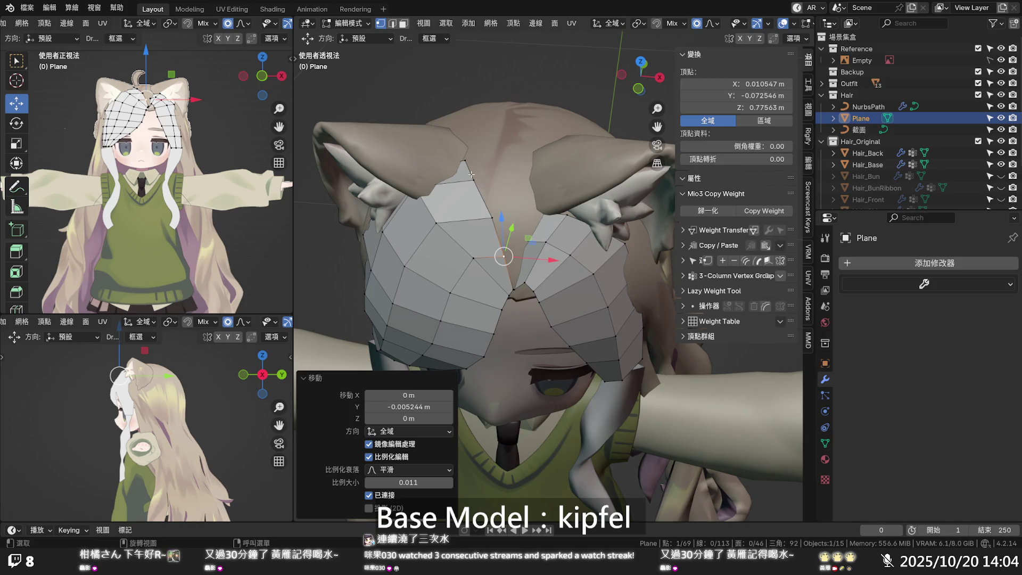
- Extrude the parting's centre edge up toward the crown and turn on X-ray
{"action": "left_click", "coordinate": [471, 174], "text": "alt"}
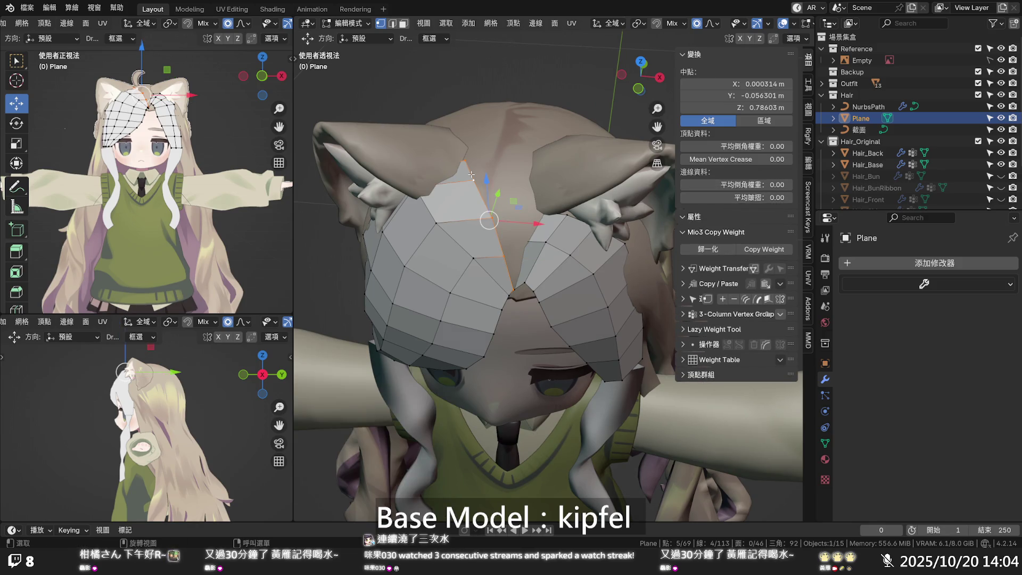
{"action": "key", "text": "g"}
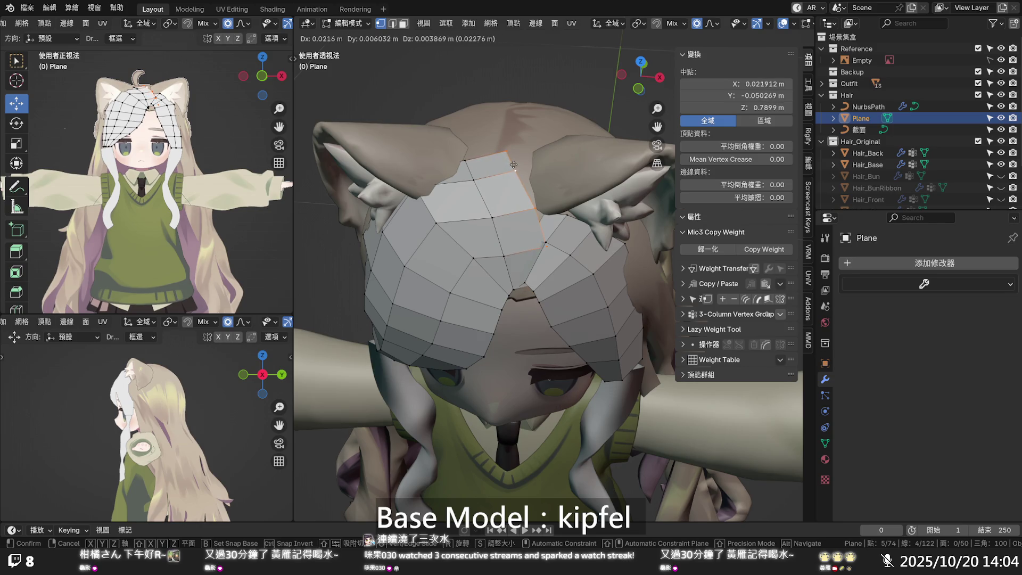
{"action": "left_click", "coordinate": [512, 165]}
{"action": "key", "text": "alt+z"}
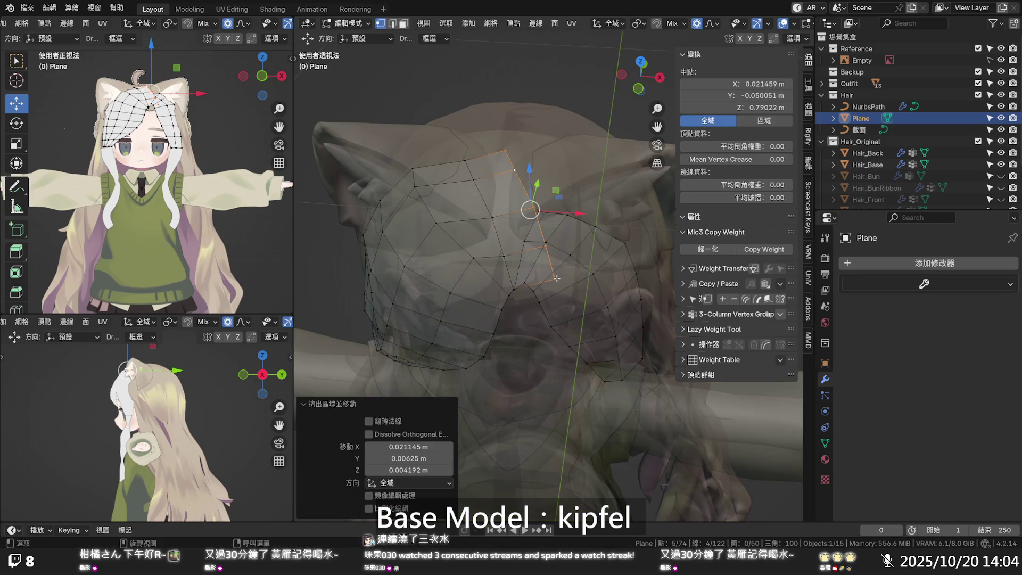
- Pull the new strip's lower vertices left along X over the head
{"action": "left_click", "coordinate": [556, 277]}
{"action": "mouse_move", "coordinate": [567, 280]}
{"action": "left_mouse_down"}
{"action": "mouse_move", "coordinate": [539, 286]}
{"action": "mouse_move", "coordinate": [525, 274]}
{"action": "mouse_move", "coordinate": [549, 251]}
{"action": "mouse_move", "coordinate": [532, 251]}
{"action": "left_mouse_up"}
{"action": "left_click", "coordinate": [542, 245]}
{"action": "scroll", "coordinate": [538, 251], "scroll_direction": "down", "scroll_amount": 3}
{"action": "scroll", "coordinate": [532, 251], "scroll_direction": "up", "scroll_amount": 4}
{"action": "left_click", "coordinate": [534, 252]}
- Shift the higher parting vertices along X and Y into a crown peak, then turn X-ray off
{"action": "left_click", "coordinate": [529, 207]}
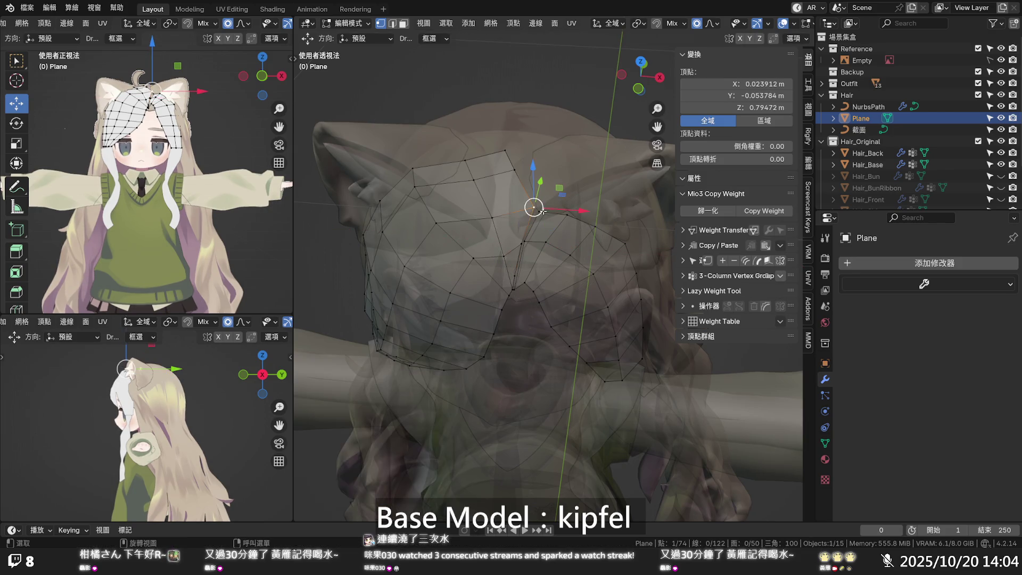
{"action": "key", "text": "g"}
{"action": "key", "text": "x"}
{"action": "left_click", "coordinate": [535, 211]}
{"action": "left_click", "coordinate": [510, 153]}
{"action": "key", "text": "g"}
{"action": "key", "text": "x"}
{"action": "left_click", "coordinate": [539, 155]}
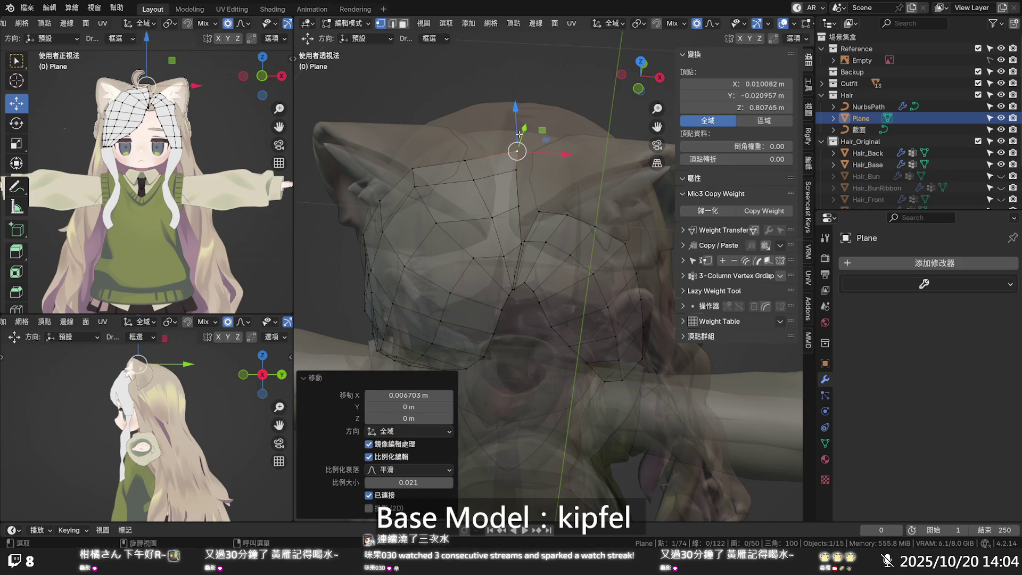
{"action": "mouse_move", "coordinate": [524, 130]}
{"action": "left_mouse_down"}
{"action": "mouse_move", "coordinate": [514, 178]}
{"action": "mouse_move", "coordinate": [514, 166]}
{"action": "left_mouse_up"}
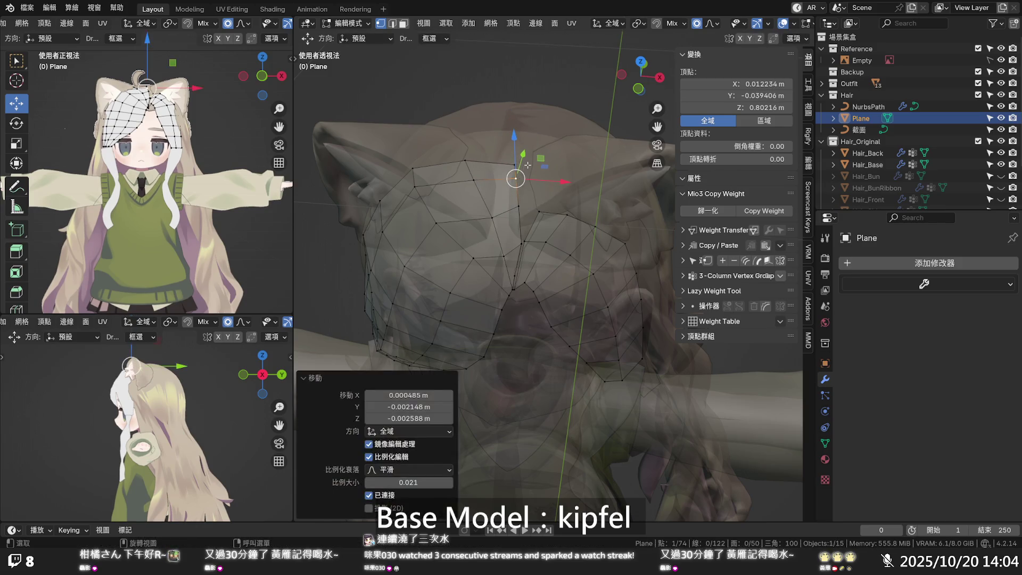
{"action": "key", "text": "alt+z"}
{"action": "mouse_move", "coordinate": [549, 188]}
{"action": "middle_mouse_down"}
{"action": "mouse_move", "coordinate": [500, 156]}
{"action": "mouse_move", "coordinate": [651, 199]}
{"action": "mouse_move", "coordinate": [545, 133]}
{"action": "mouse_move", "coordinate": [535, 151]}
{"action": "middle_mouse_up"}
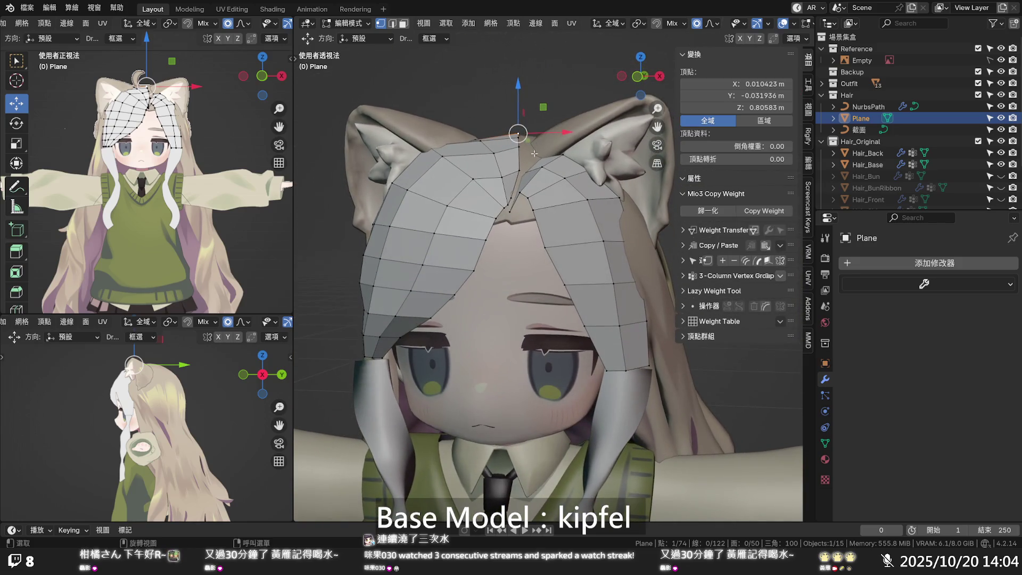
- Lower the parting vertices along Z, then zoom to the tip and drop one more
{"action": "left_click_drag", "start_coordinate": [518, 133], "coordinate": [519, 147]}
{"action": "left_click_drag", "start_coordinate": [521, 110], "coordinate": [520, 121]}
{"action": "mouse_move", "coordinate": [518, 156]}
{"action": "left_mouse_down"}
{"action": "mouse_move", "coordinate": [520, 164]}
{"action": "mouse_move", "coordinate": [519, 148]}
{"action": "left_mouse_up"}
{"action": "scroll", "coordinate": [541, 224], "scroll_direction": "up", "scroll_amount": 6}
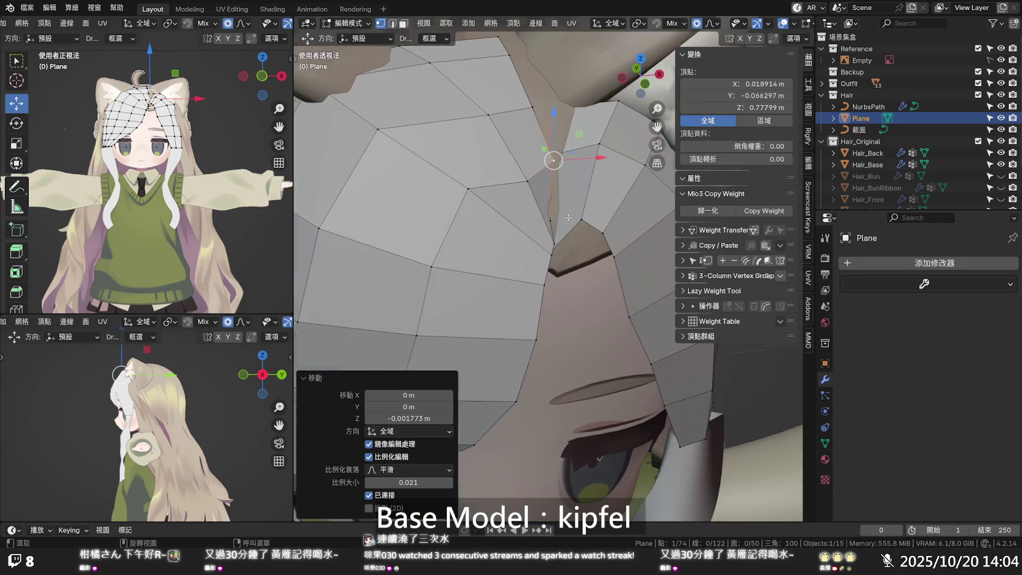
{"action": "middle_click_drag", "start_coordinate": [542, 224], "coordinate": [465, 169], "text": "shift"}
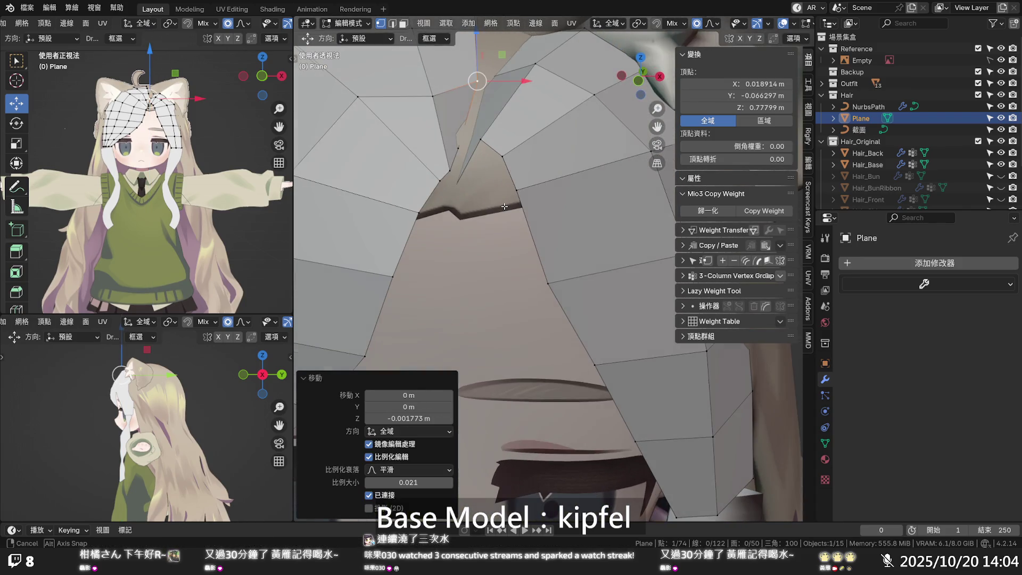
{"action": "left_click", "coordinate": [458, 140]}
{"action": "key", "text": "g"}
{"action": "key", "text": "z"}
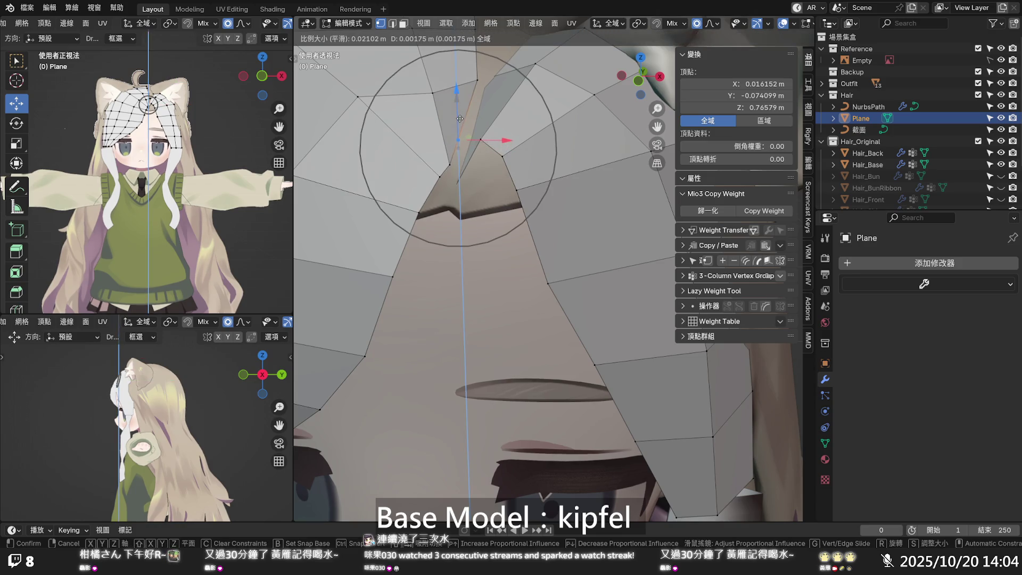
{"action": "left_click", "coordinate": [462, 104]}
- Give the vertices left of the parting tip small nudges along X
{"action": "left_click", "coordinate": [478, 79]}
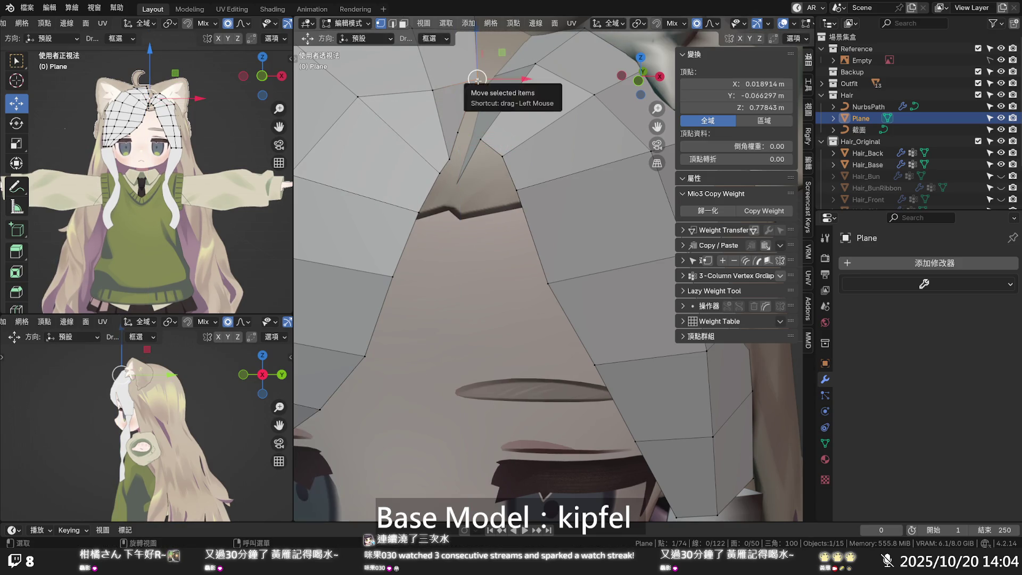
{"action": "left_click", "coordinate": [460, 130]}
{"action": "key", "text": "g"}
{"action": "key", "text": "x"}
{"action": "left_click", "coordinate": [468, 133]}
{"action": "left_click", "coordinate": [467, 135]}
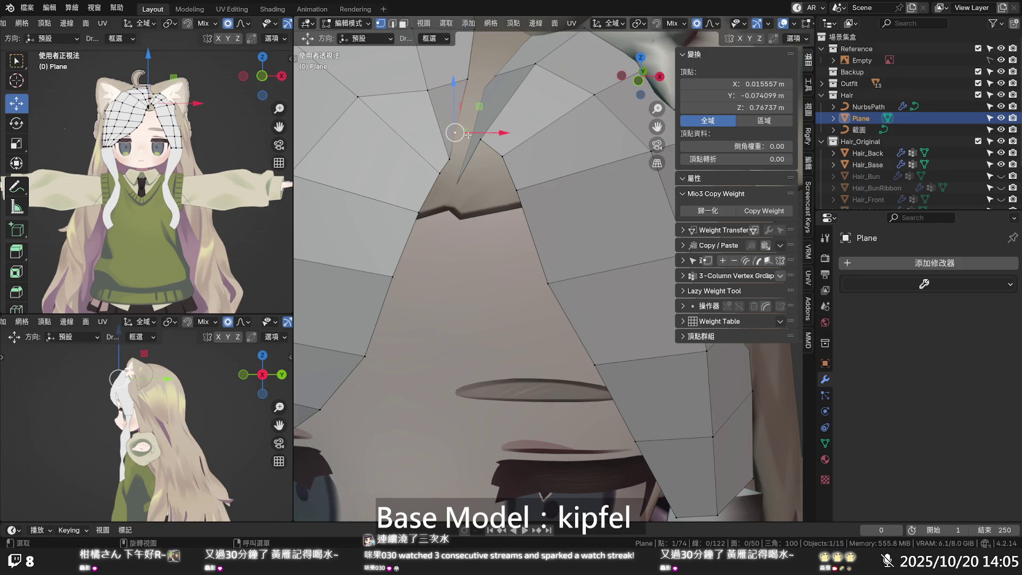
{"action": "key", "text": "g"}
{"action": "key", "text": "x"}
{"action": "scroll", "coordinate": [457, 133], "scroll_direction": "up", "scroll_amount": 5}
{"action": "left_click", "coordinate": [465, 133]}
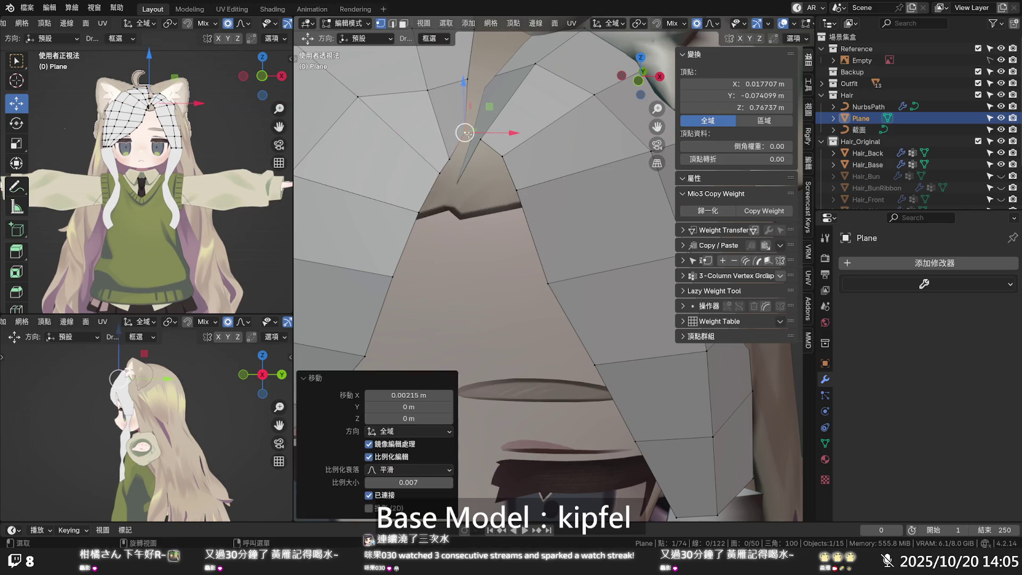
- Push the tip vertex back along Y and then right along X
{"action": "middle_click_drag", "start_coordinate": [468, 112], "coordinate": [426, 213]}
{"action": "key", "text": "g"}
{"action": "key", "text": "y"}
{"action": "left_click", "coordinate": [433, 249]}
{"action": "key", "text": "g"}
{"action": "key", "text": "x"}
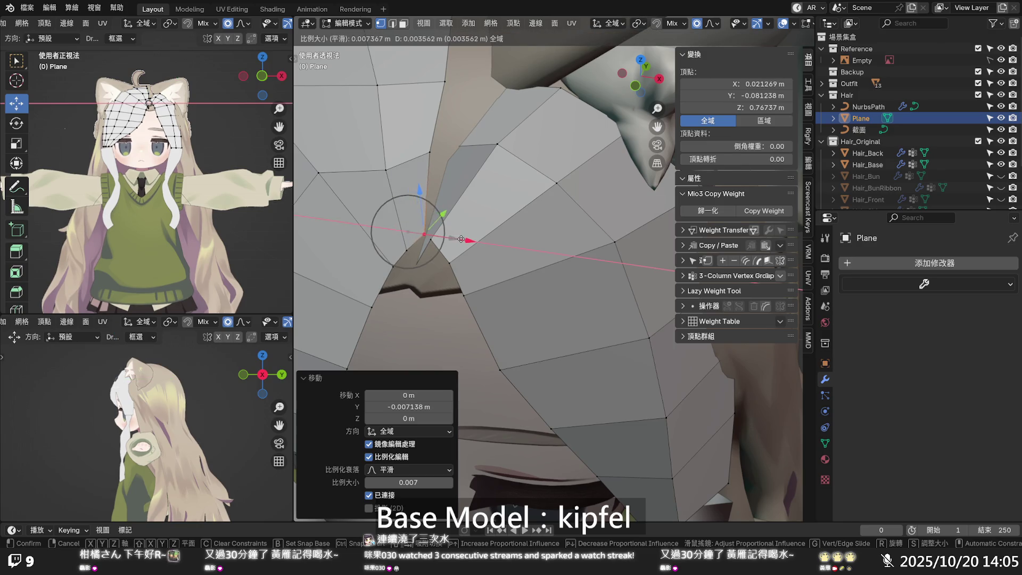
{"action": "left_click", "coordinate": [450, 216]}
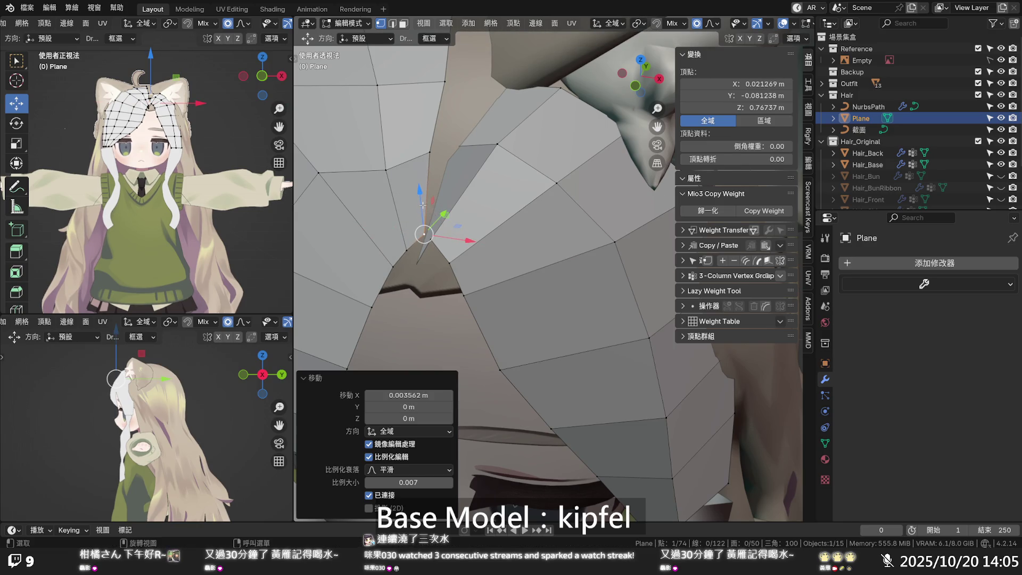
{"action": "key", "text": "g"}
{"action": "key", "text": "z"}
{"action": "key", "text": "x"}
{"action": "left_click", "coordinate": [421, 224]}
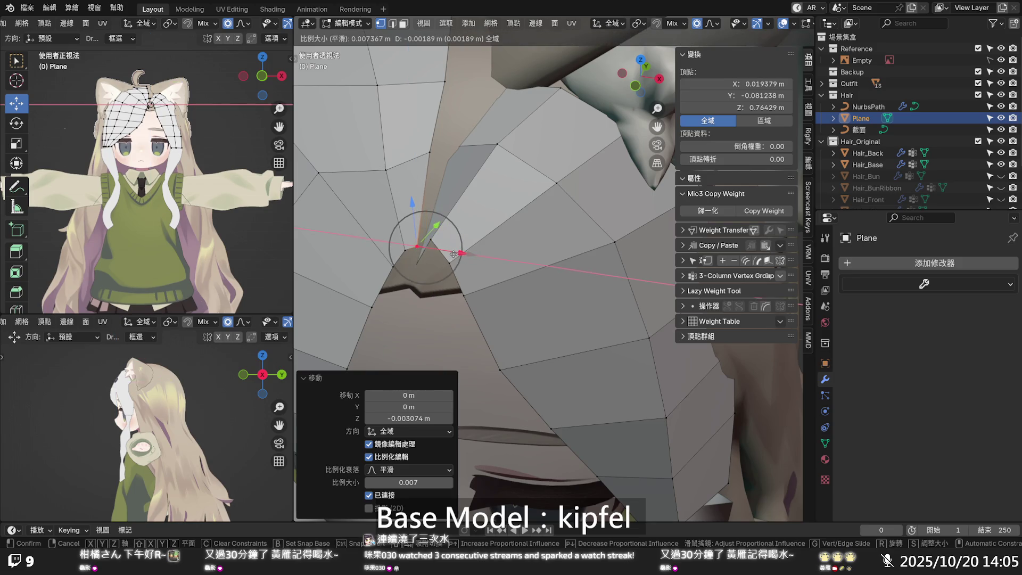
- Slide further parting vertices down and left along X, then return to Object Mode
{"action": "middle_click_drag", "start_coordinate": [421, 227], "coordinate": [449, 166]}
{"action": "scroll", "coordinate": [449, 166], "scroll_direction": "down", "scroll_amount": 2}
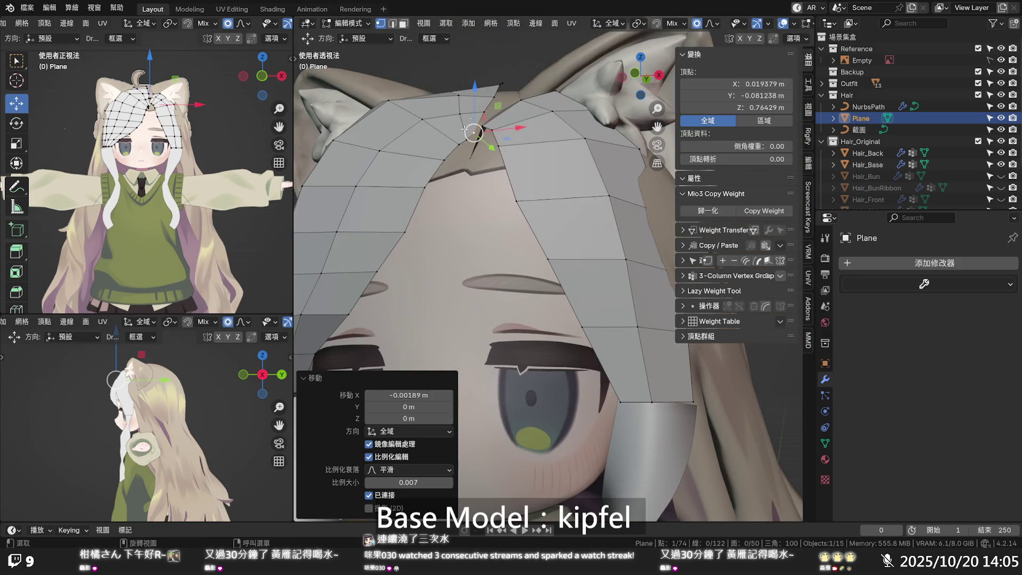
{"action": "mouse_move", "coordinate": [473, 133]}
{"action": "left_mouse_down"}
{"action": "mouse_move", "coordinate": [466, 146]}
{"action": "mouse_move", "coordinate": [466, 116]}
{"action": "left_mouse_up"}
{"action": "middle_click_drag", "start_coordinate": [466, 117], "coordinate": [516, 165]}
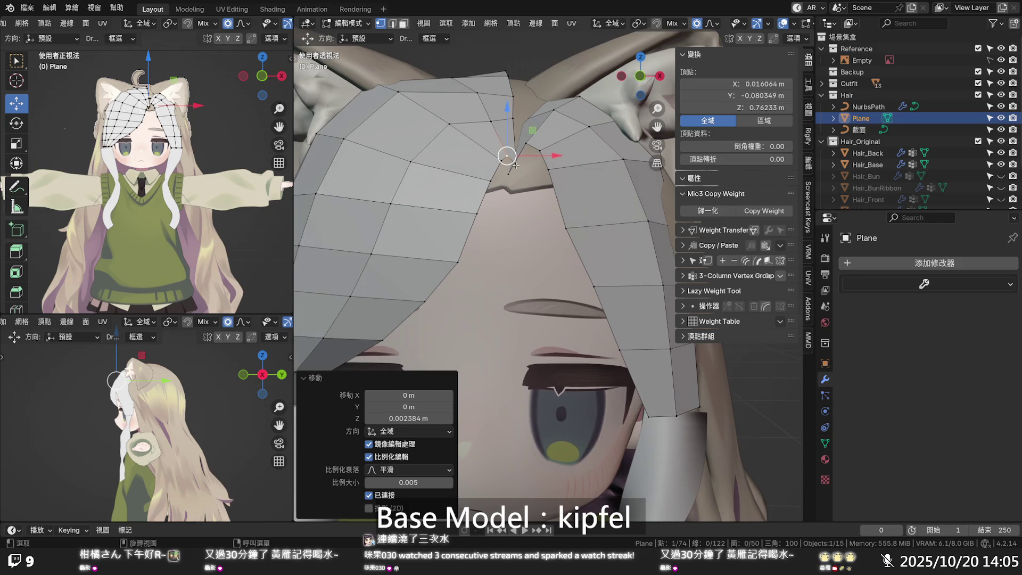
{"action": "left_click", "coordinate": [516, 165]}
{"action": "left_click_drag", "start_coordinate": [524, 165], "coordinate": [533, 161]}
{"action": "scroll", "coordinate": [535, 161], "scroll_direction": "down", "scroll_amount": 5}
{"action": "mouse_move", "coordinate": [534, 161]}
{"action": "middle_mouse_down"}
{"action": "mouse_move", "coordinate": [520, 205]}
{"action": "mouse_move", "coordinate": [531, 190]}
{"action": "middle_mouse_up"}
{"action": "key", "text": "Tab"}
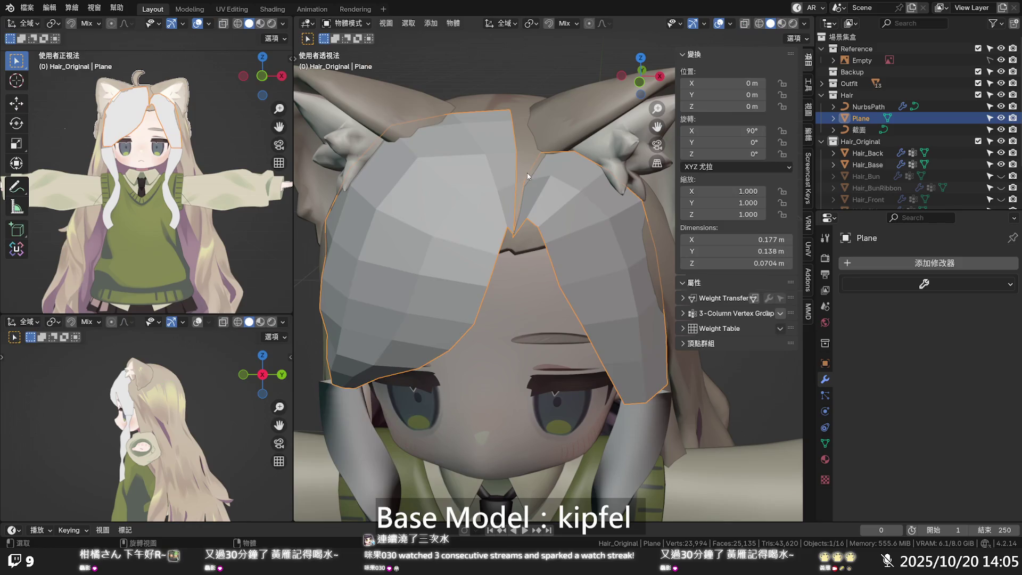
- Frame the Plane in X-ray Edit Mode and move a vertex near the parting top along Y
{"action": "key", "text": "KP_Decimal"}
{"action": "key", "text": "alt+z"}
{"action": "key", "text": "alt+z"}
{"action": "key", "text": "Tab"}
{"action": "mouse_move", "coordinate": [527, 157]}
{"action": "middle_mouse_down"}
{"action": "mouse_move", "coordinate": [517, 206]}
{"action": "mouse_move", "coordinate": [494, 214]}
{"action": "mouse_move", "coordinate": [498, 284]}
{"action": "mouse_move", "coordinate": [480, 244]}
{"action": "mouse_move", "coordinate": [499, 239]}
{"action": "mouse_move", "coordinate": [502, 221]}
{"action": "middle_mouse_up"}
{"action": "left_click", "coordinate": [496, 257]}
{"action": "key", "text": "g"}
{"action": "key", "text": "y"}
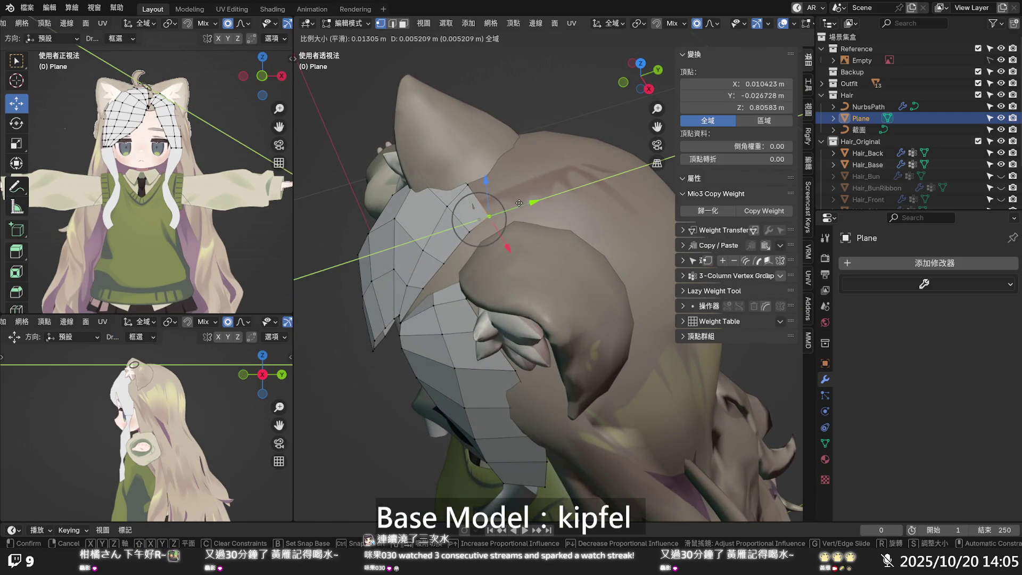
{"action": "left_click", "coordinate": [518, 203]}
- Draw the top parting vertices together along Z with proportional size 0.013
{"action": "mouse_move", "coordinate": [518, 204]}
{"action": "middle_mouse_down"}
{"action": "mouse_move", "coordinate": [579, 142]}
{"action": "mouse_move", "coordinate": [537, 179]}
{"action": "middle_mouse_up"}
{"action": "left_click", "coordinate": [457, 208]}
{"action": "key", "text": "g"}
{"action": "key", "text": "z"}
{"action": "left_click", "coordinate": [457, 207]}
{"action": "left_click", "coordinate": [457, 206]}
{"action": "key", "text": "g"}
{"action": "left_click", "coordinate": [472, 240]}
{"action": "left_click", "coordinate": [472, 240]}
{"action": "key", "text": "g"}
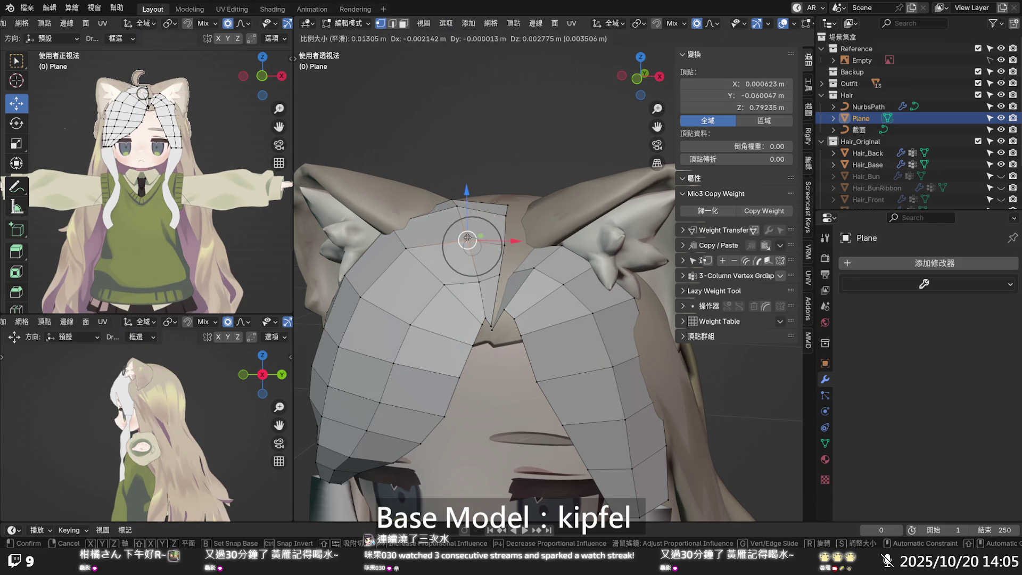
{"action": "left_click", "coordinate": [463, 236]}
- Make a final crown vertex adjustment, clear the selection, and return to Object Mode
{"action": "key", "text": "g"}
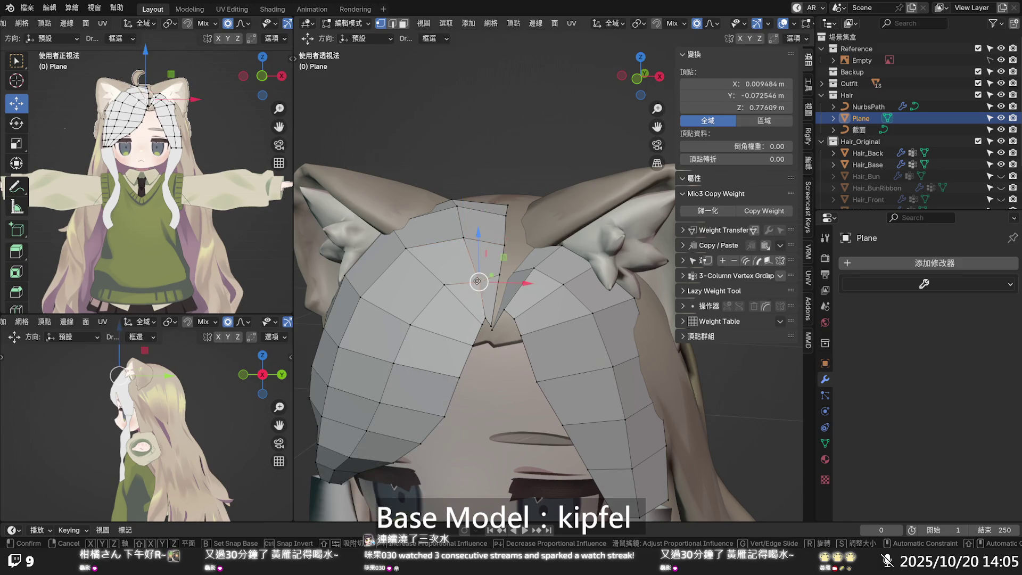
{"action": "left_click", "coordinate": [476, 277]}
{"action": "middle_click_drag", "start_coordinate": [476, 277], "coordinate": [495, 236]}
{"action": "left_click_drag", "start_coordinate": [514, 212], "coordinate": [514, 213]}
{"action": "left_click", "coordinate": [551, 185]}
{"action": "scroll", "coordinate": [552, 186], "scroll_direction": "down", "scroll_amount": 5}
{"action": "key", "text": "Tab"}
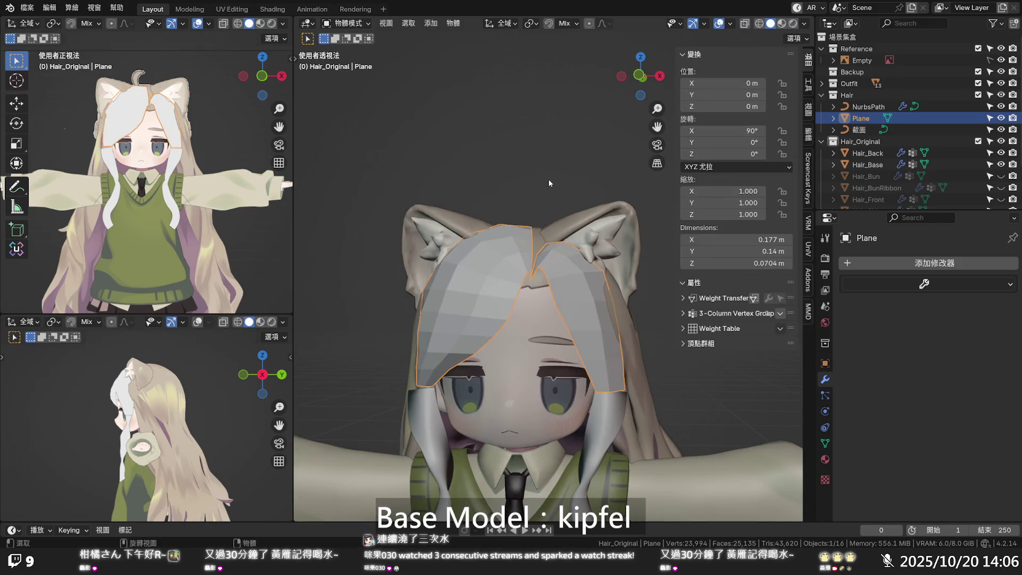
- Switch Viewport Shading lighting to Flat and orbit round to the character's face
{"action": "scroll", "coordinate": [546, 180], "scroll_direction": "down", "scroll_amount": 2}
{"action": "mouse_move", "coordinate": [546, 180]}
{"action": "middle_mouse_down"}
{"action": "mouse_move", "coordinate": [575, 187]}
{"action": "mouse_move", "coordinate": [586, 228]}
{"action": "mouse_move", "coordinate": [617, 255]}
{"action": "mouse_move", "coordinate": [602, 295]}
{"action": "mouse_move", "coordinate": [674, 269]}
{"action": "mouse_move", "coordinate": [704, 212]}
{"action": "mouse_move", "coordinate": [727, 203]}
{"action": "mouse_move", "coordinate": [717, 185]}
{"action": "mouse_move", "coordinate": [621, 224]}
{"action": "mouse_move", "coordinate": [678, 229]}
{"action": "mouse_move", "coordinate": [631, 315]}
{"action": "mouse_move", "coordinate": [607, 336]}
{"action": "mouse_move", "coordinate": [722, 144]}
{"action": "middle_mouse_up"}
{"action": "scroll", "coordinate": [622, 225], "scroll_direction": "up", "scroll_amount": 2}
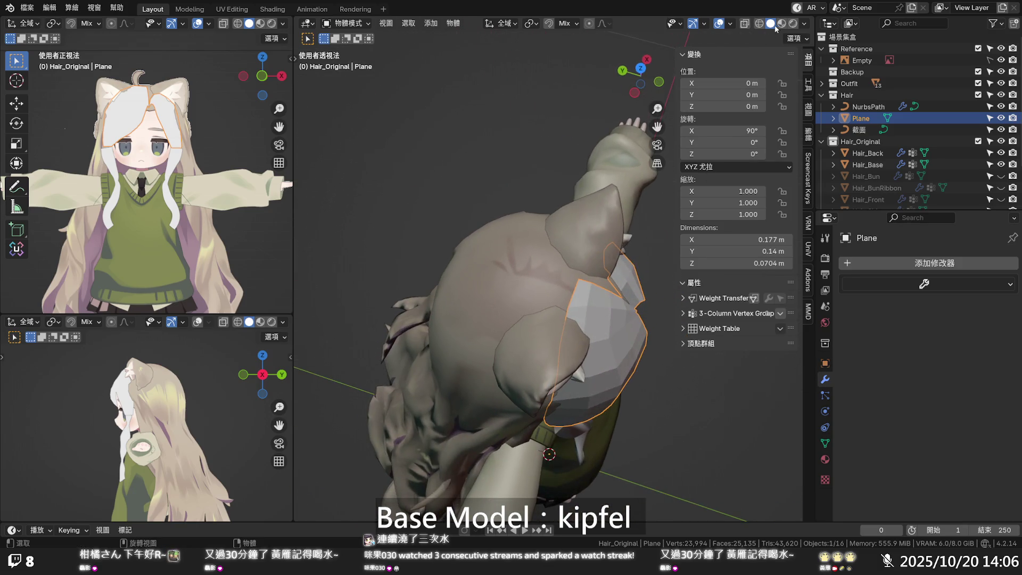
{"action": "left_click", "coordinate": [804, 24]}
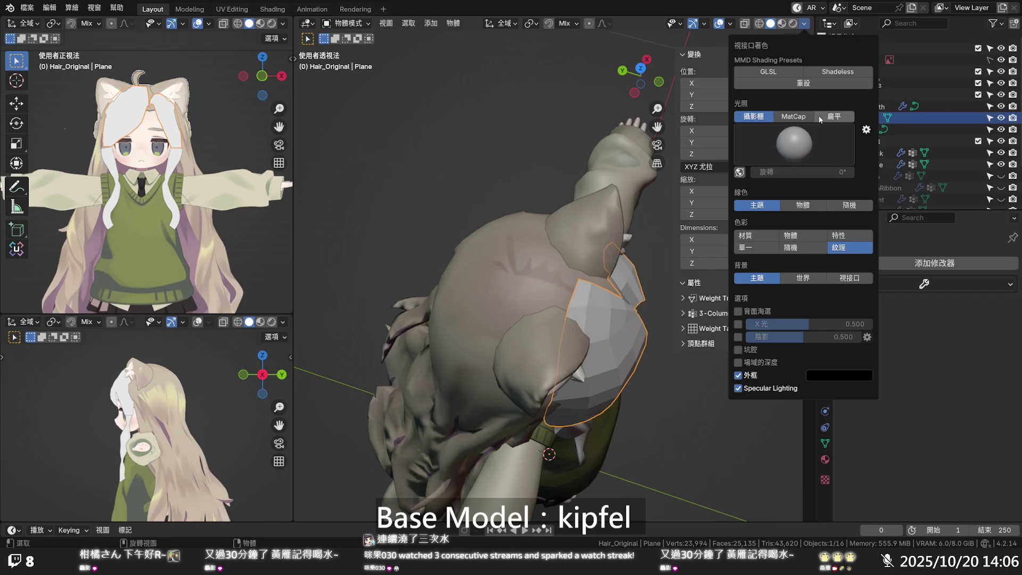
{"action": "left_click", "coordinate": [820, 117]}
{"action": "mouse_move", "coordinate": [665, 197]}
{"action": "middle_mouse_down"}
{"action": "mouse_move", "coordinate": [570, 205]}
{"action": "mouse_move", "coordinate": [500, 183]}
{"action": "mouse_move", "coordinate": [518, 182]}
{"action": "mouse_move", "coordinate": [521, 206]}
{"action": "mouse_move", "coordinate": [524, 181]}
{"action": "middle_mouse_up"}
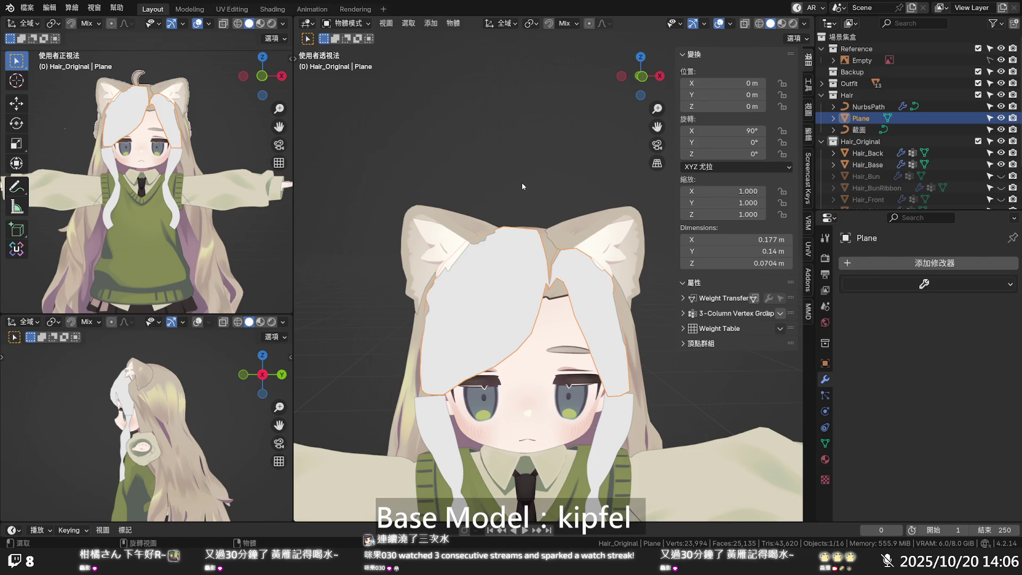
{"action": "scroll", "coordinate": [554, 251], "scroll_direction": "up", "scroll_amount": 2}
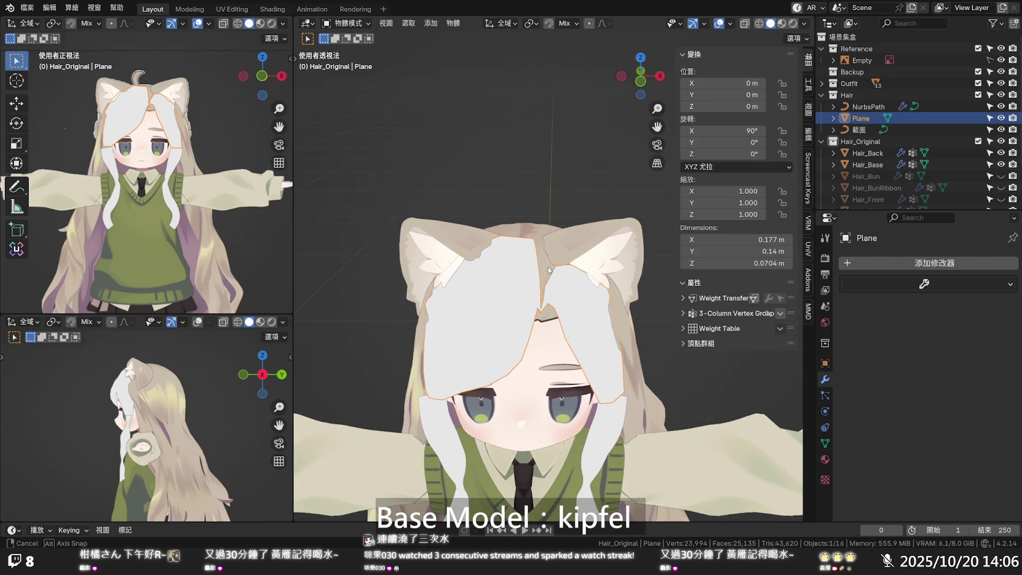
- In X-ray Edit Mode, shift the top parting vertices left with smooth proportional falloff
{"action": "key", "text": "Tab"}
{"action": "scroll", "coordinate": [555, 277], "scroll_direction": "up", "scroll_amount": 2}
{"action": "scroll", "coordinate": [555, 277], "scroll_direction": "up", "scroll_amount": 2}
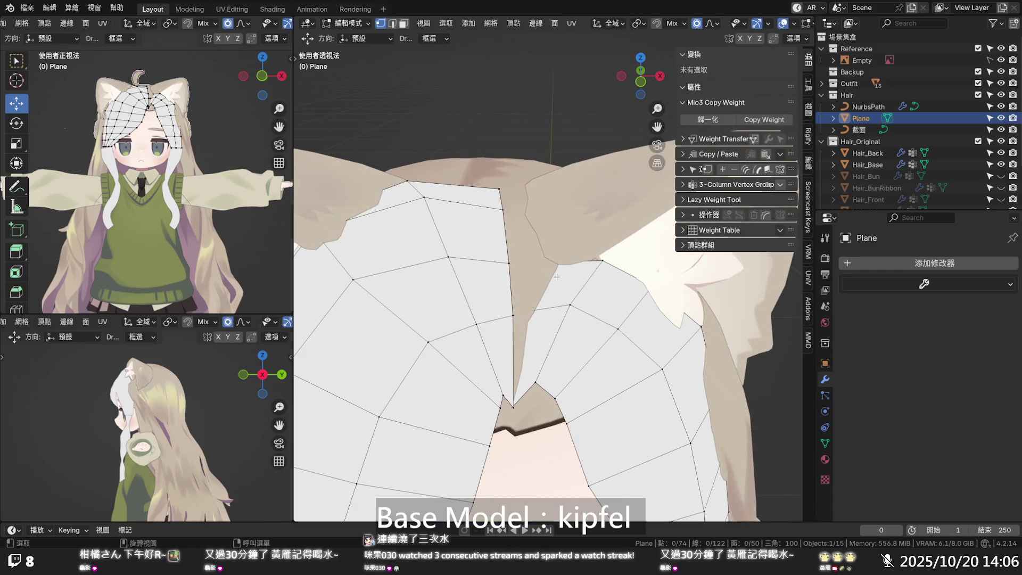
{"action": "left_click", "coordinate": [533, 311]}
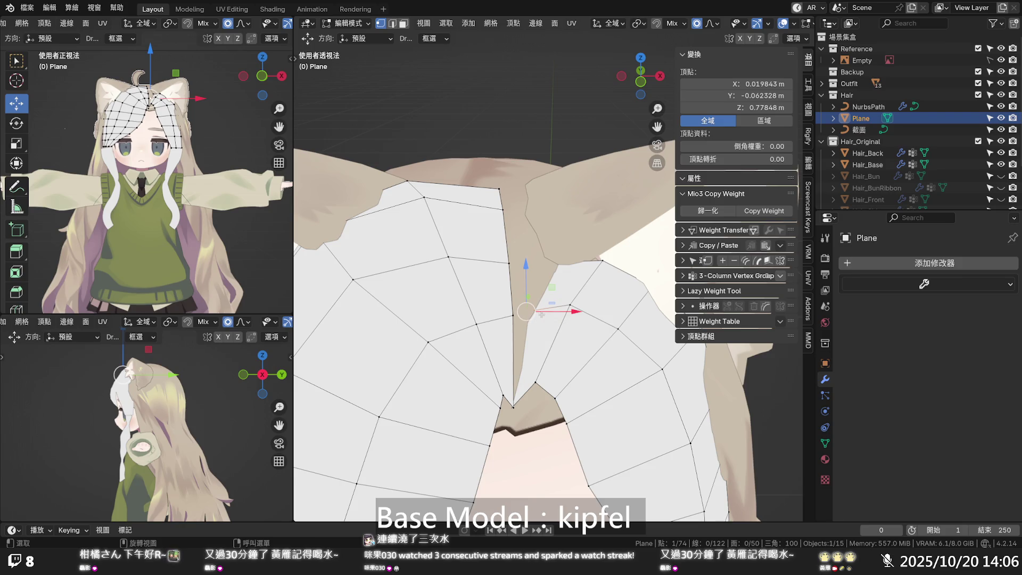
{"action": "key", "text": "alt+z"}
{"action": "left_click_drag", "start_coordinate": [553, 316], "coordinate": [544, 314]}
{"action": "left_click", "coordinate": [548, 257]}
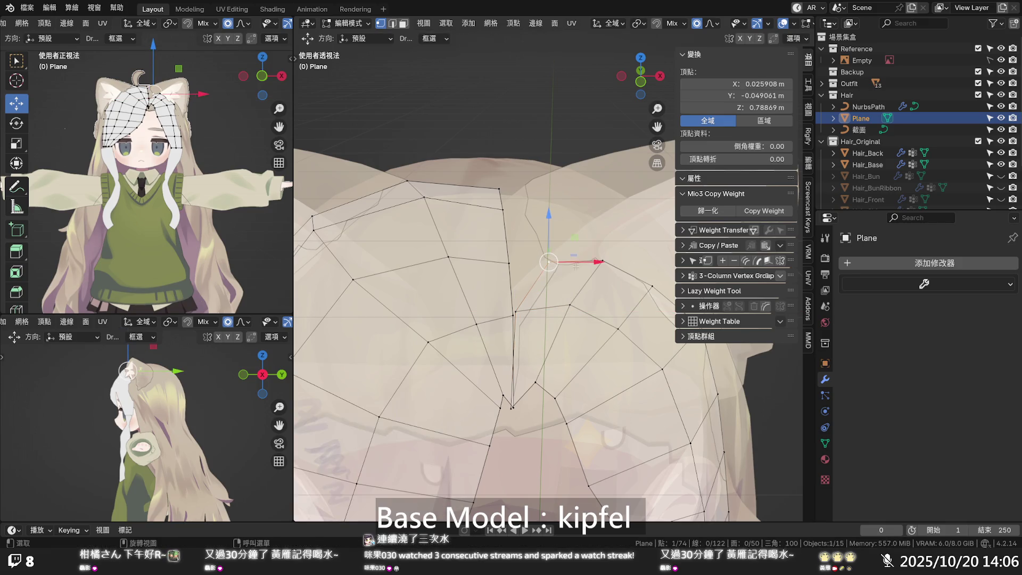
{"action": "left_click_drag", "start_coordinate": [594, 266], "coordinate": [560, 261]}
- Add a loop cut through the bangs with Ctrl+R and raise it slightly
{"action": "key", "text": "ctrl+r"}
{"action": "left_click", "coordinate": [559, 278]}
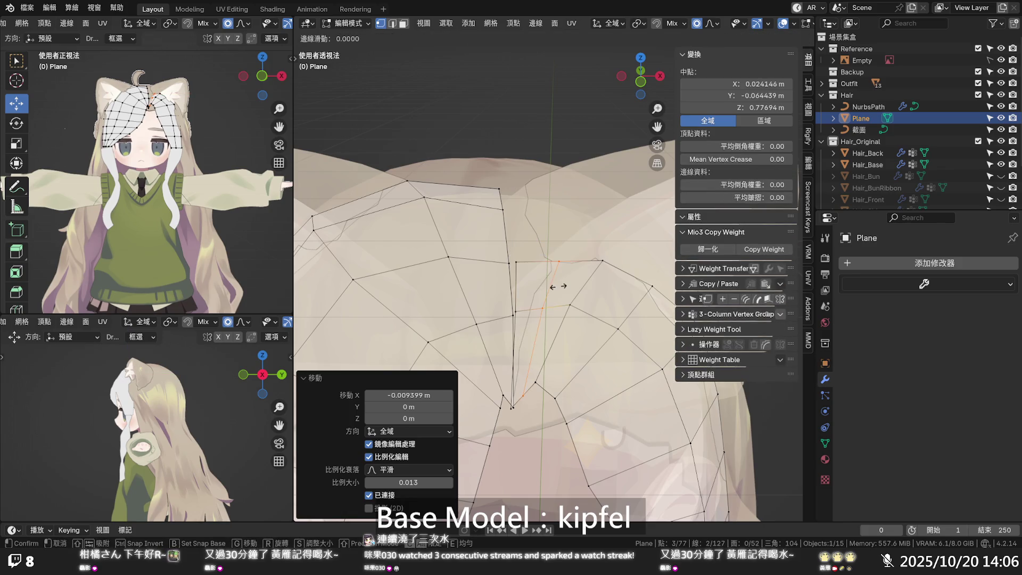
{"action": "left_click", "coordinate": [556, 278]}
{"action": "mouse_move", "coordinate": [543, 273]}
{"action": "left_mouse_down"}
{"action": "mouse_move", "coordinate": [541, 253]}
{"action": "mouse_move", "coordinate": [540, 268]}
{"action": "left_mouse_up"}
{"action": "scroll", "coordinate": [541, 256], "scroll_direction": "up", "scroll_amount": 2}
{"action": "scroll", "coordinate": [541, 259], "scroll_direction": "up", "scroll_amount": 6}
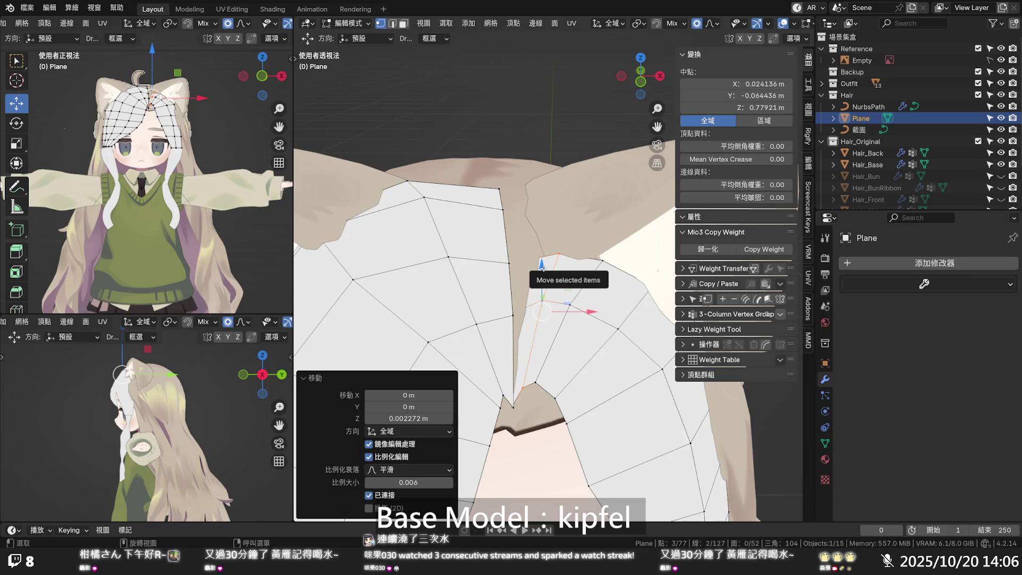
- Reposition the parting's top vertex in depth and height to sharpen the point
{"action": "left_click", "coordinate": [558, 255]}
{"action": "middle_click_drag", "start_coordinate": [566, 259], "coordinate": [566, 220]}
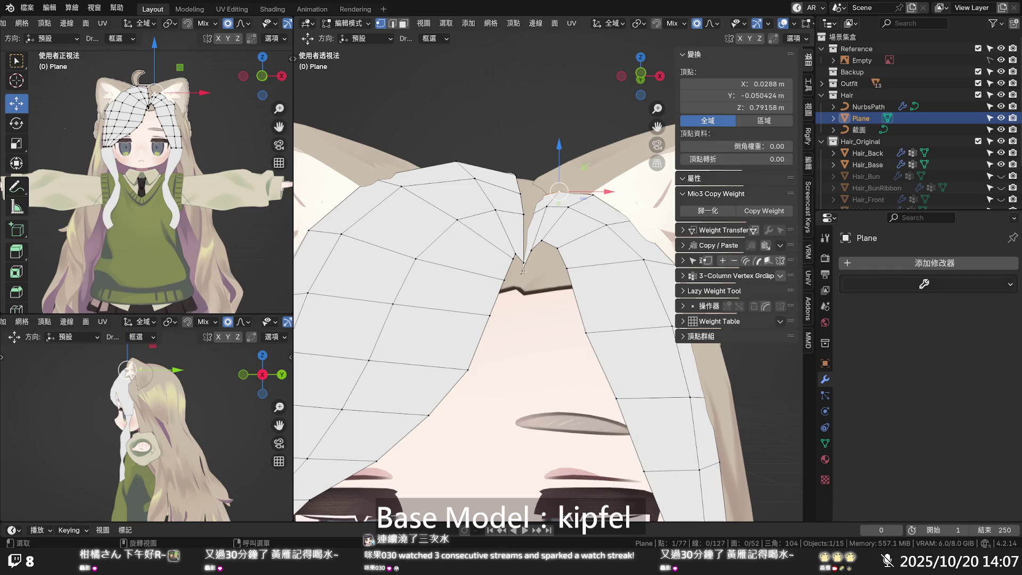
{"action": "middle_click_drag", "start_coordinate": [525, 261], "coordinate": [521, 333]}
{"action": "middle_click_drag", "start_coordinate": [552, 308], "coordinate": [532, 213]}
{"action": "left_click_drag", "start_coordinate": [531, 170], "coordinate": [530, 168]}
{"action": "key", "text": "g"}
{"action": "key", "text": "shift+x"}
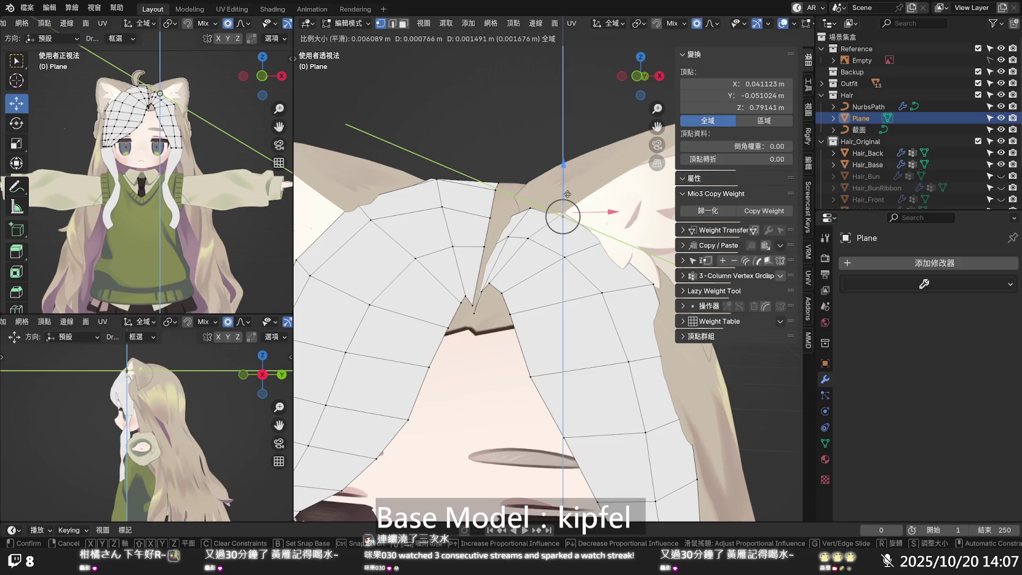
{"action": "left_click", "coordinate": [566, 194]}
- Pull the side strand's vertices by the temple toward the head with proportional size 0.006
{"action": "mouse_move", "coordinate": [583, 244]}
{"action": "middle_mouse_down"}
{"action": "mouse_move", "coordinate": [550, 337]}
{"action": "mouse_move", "coordinate": [632, 344]}
{"action": "mouse_move", "coordinate": [497, 347]}
{"action": "middle_mouse_up"}
{"action": "left_click", "coordinate": [550, 337]}
{"action": "left_click_drag", "start_coordinate": [510, 324], "coordinate": [499, 330]}
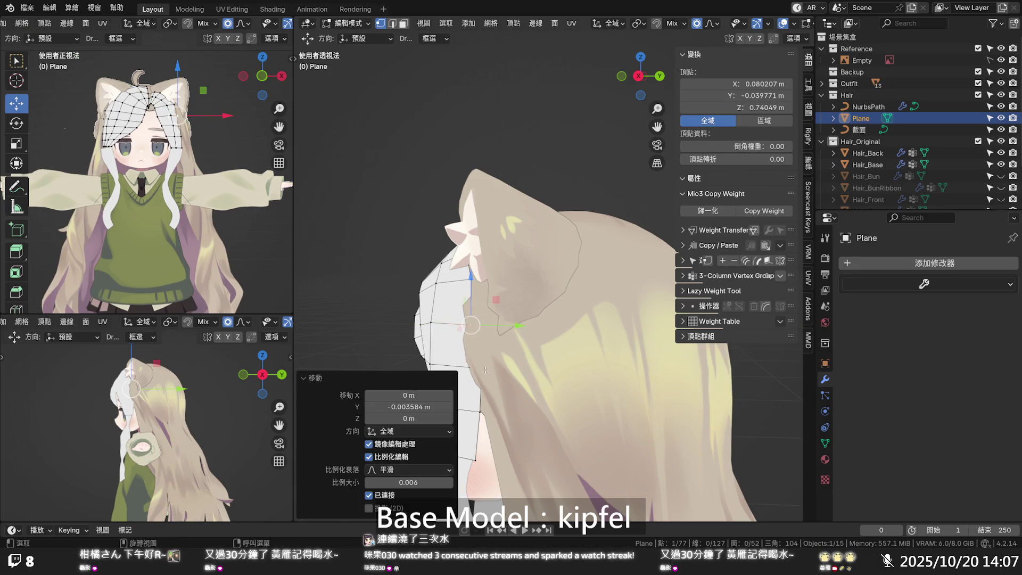
{"action": "left_click_drag", "start_coordinate": [481, 368], "coordinate": [495, 366]}
{"action": "left_click", "coordinate": [479, 413]}
{"action": "left_click_drag", "start_coordinate": [484, 413], "coordinate": [498, 412]}
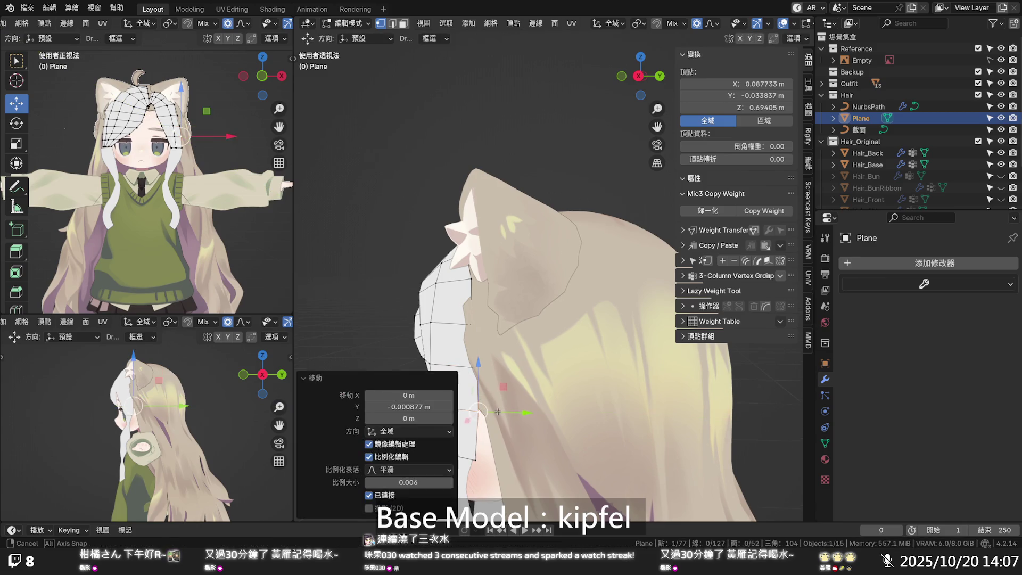
- Switch to the front orthographic view (Numpad 1) with X-ray on
{"action": "middle_click_drag", "start_coordinate": [498, 413], "coordinate": [630, 370]}
{"action": "key", "text": "Right"}
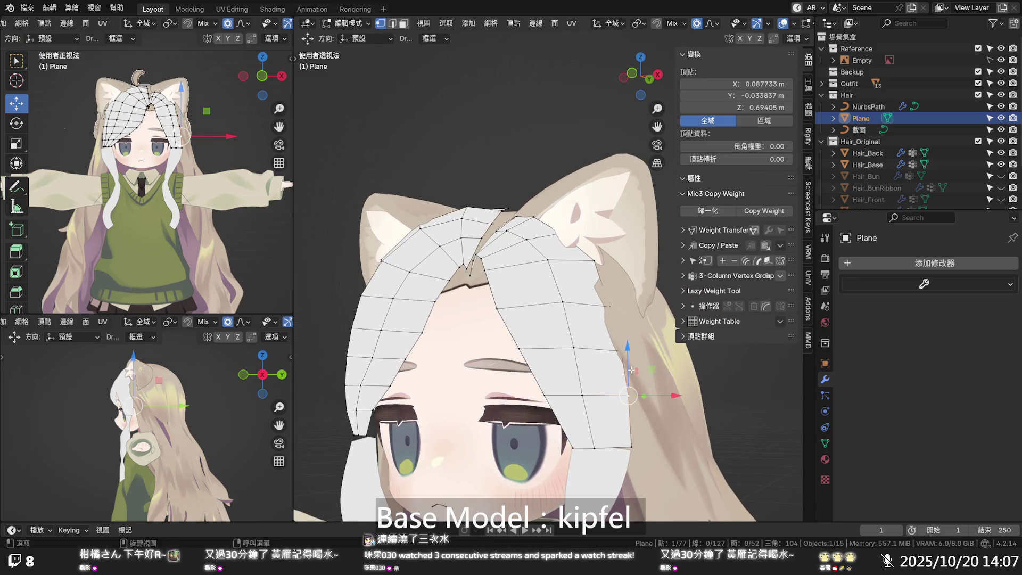
{"action": "key", "text": "KP_1"}
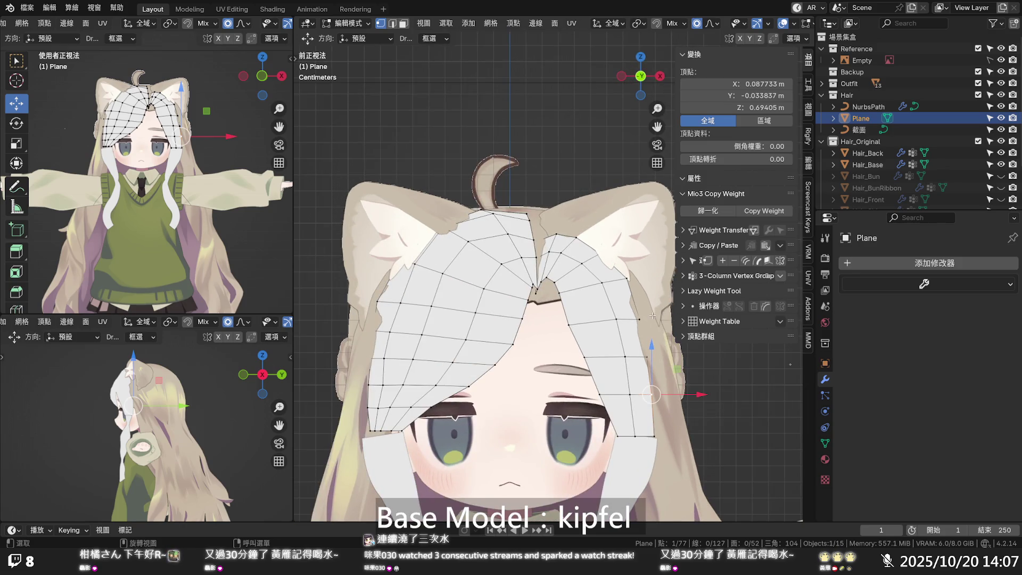
{"action": "key", "text": "alt+z"}
- Centre the view on the head and hide the Hair_Back object
{"action": "middle_click_drag", "start_coordinate": [638, 292], "coordinate": [527, 279], "text": "shift"}
{"action": "scroll", "coordinate": [518, 278], "scroll_direction": "up", "scroll_amount": 1}
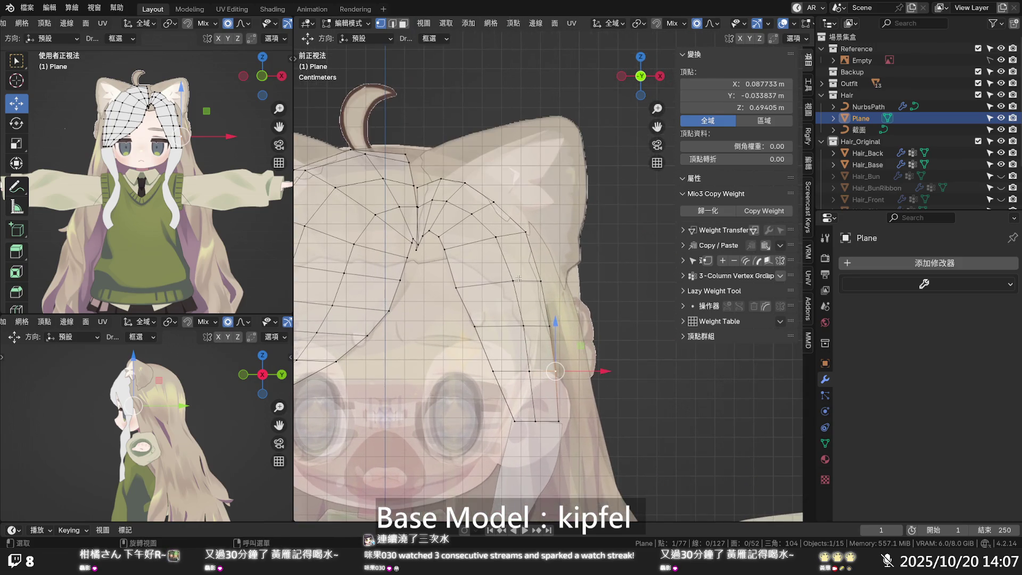
{"action": "scroll", "coordinate": [520, 277], "scroll_direction": "down", "scroll_amount": 3}
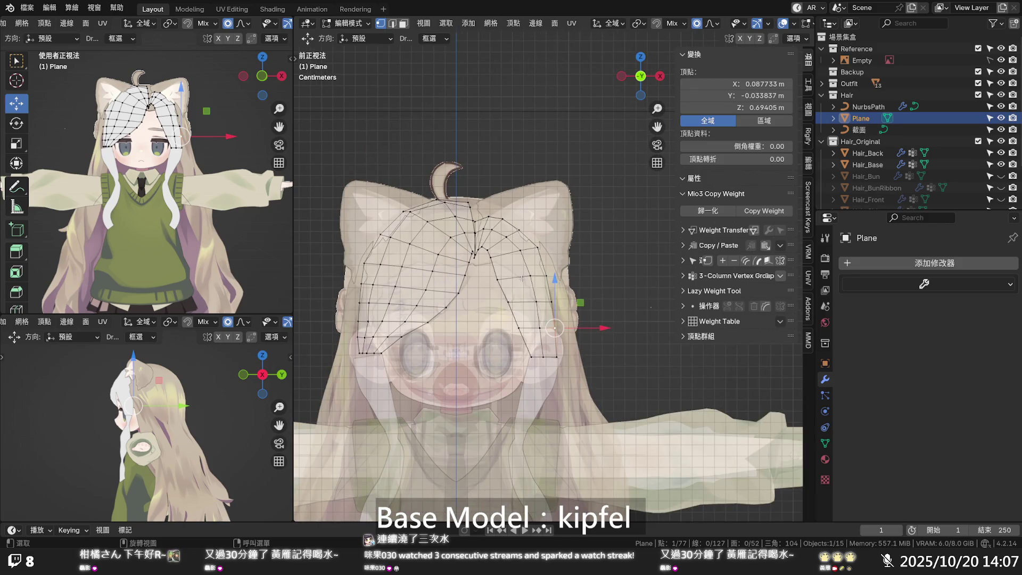
{"action": "middle_click_drag", "start_coordinate": [522, 278], "coordinate": [567, 260], "text": "shift"}
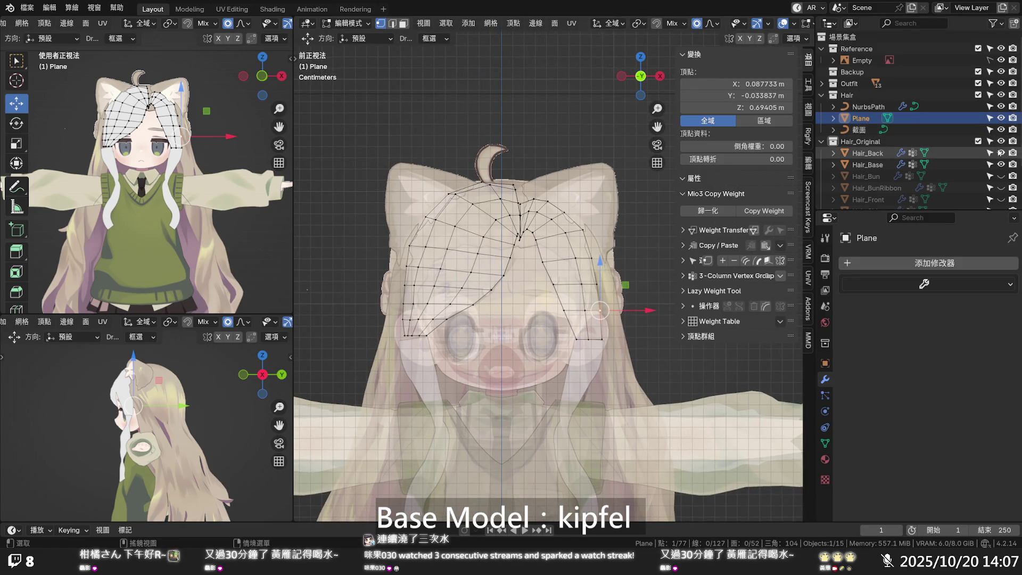
{"action": "left_click", "coordinate": [1001, 153]}
{"action": "scroll", "coordinate": [590, 287], "scroll_direction": "up", "scroll_amount": 2}
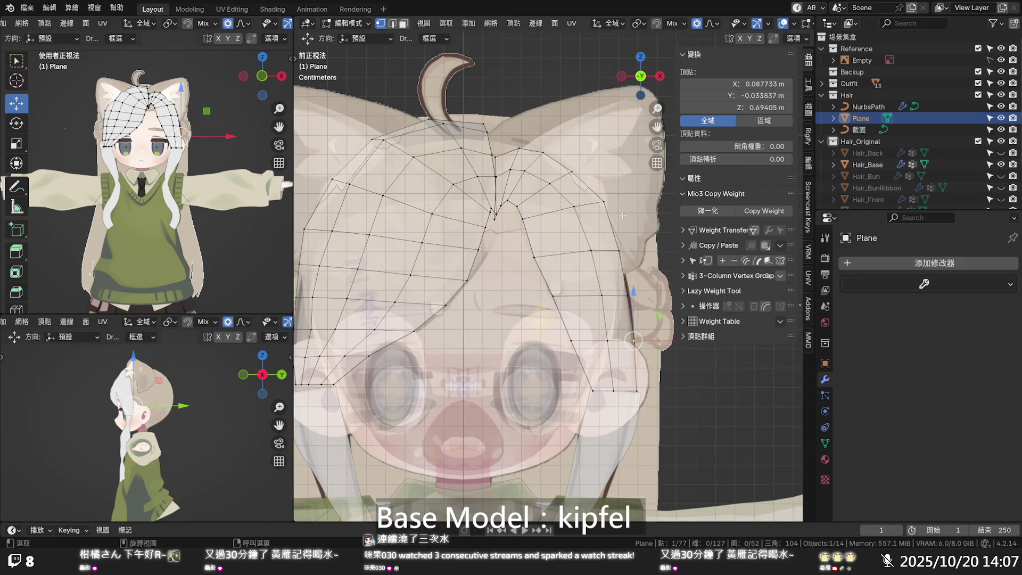
- Shift the two upper vertices of the right side strand sideways along X
{"action": "left_click", "coordinate": [602, 201]}
{"action": "key", "text": "g"}
{"action": "key", "text": "x"}
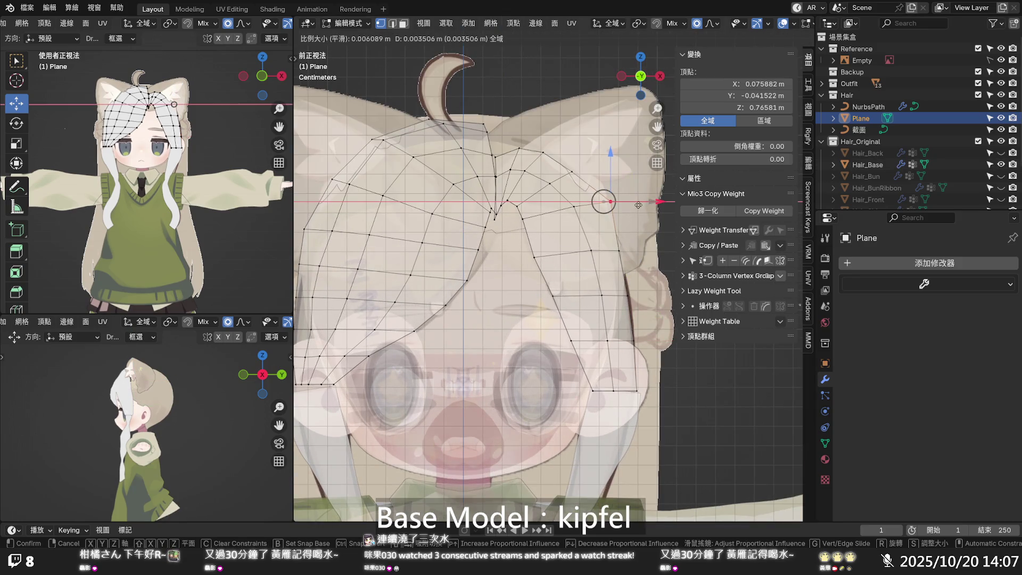
{"action": "left_click", "coordinate": [635, 206]}
{"action": "left_click", "coordinate": [620, 250]}
{"action": "key", "text": "g"}
{"action": "key", "text": "x"}
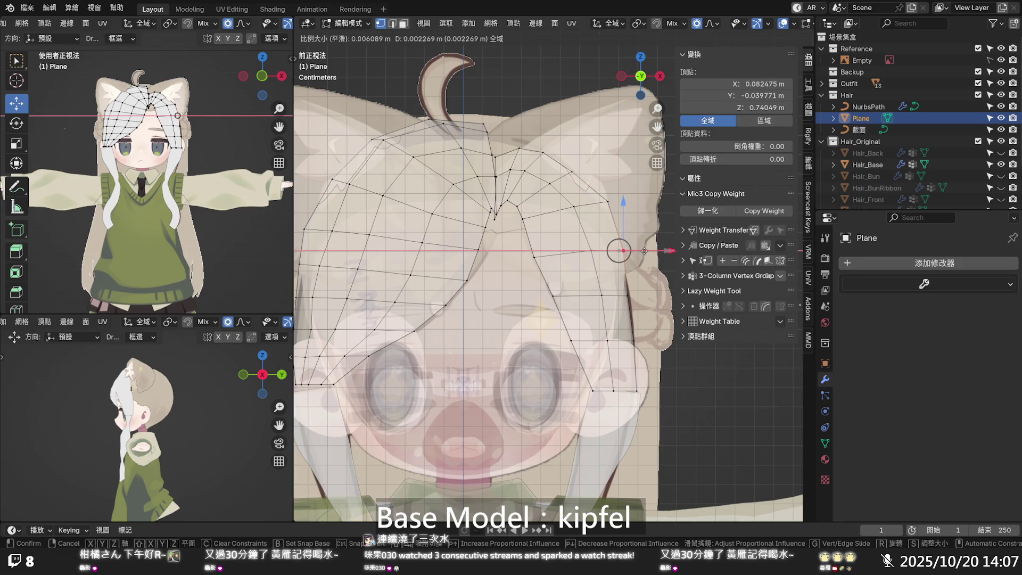
{"action": "left_click", "coordinate": [646, 250]}
- Shift the two lower right-strand vertices along X so they follow the cheek
{"action": "left_click", "coordinate": [628, 290]}
{"action": "key", "text": "g"}
{"action": "key", "text": "x"}
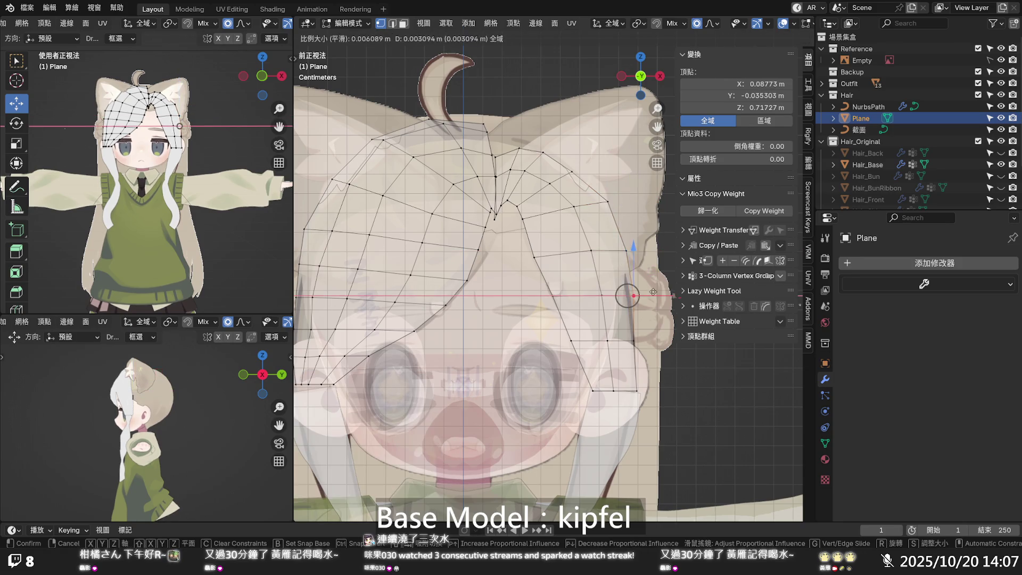
{"action": "left_click", "coordinate": [654, 291]}
{"action": "left_click", "coordinate": [637, 336]}
{"action": "key", "text": "g"}
{"action": "key", "text": "x"}
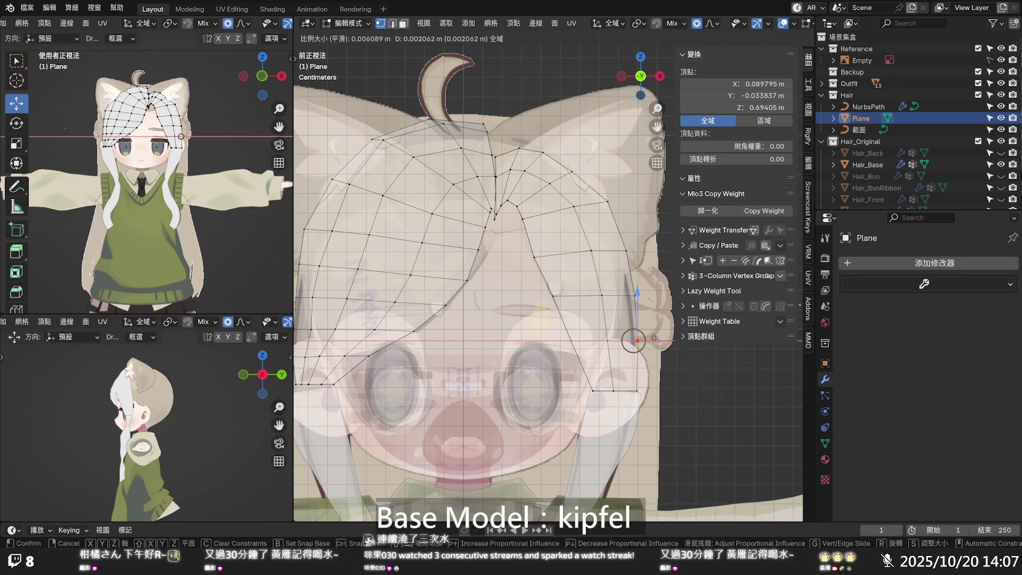
{"action": "left_click", "coordinate": [654, 338]}
- Turn off X-ray, orbit around the head, and adjust the vertex's depth along Y
{"action": "key", "text": "alt+z"}
{"action": "middle_click_drag", "start_coordinate": [605, 274], "coordinate": [500, 266]}
{"action": "mouse_move", "coordinate": [498, 227]}
{"action": "middle_mouse_down"}
{"action": "mouse_move", "coordinate": [505, 243]}
{"action": "mouse_move", "coordinate": [600, 214]}
{"action": "mouse_move", "coordinate": [599, 289]}
{"action": "mouse_move", "coordinate": [617, 216]}
{"action": "mouse_move", "coordinate": [644, 281]}
{"action": "mouse_move", "coordinate": [607, 253]}
{"action": "middle_mouse_up"}
{"action": "key", "text": "g"}
{"action": "key", "text": "y"}
{"action": "left_click", "coordinate": [505, 244]}
{"action": "scroll", "coordinate": [608, 253], "scroll_direction": "down", "scroll_amount": 1}
{"action": "scroll", "coordinate": [607, 253], "scroll_direction": "down", "scroll_amount": 3}
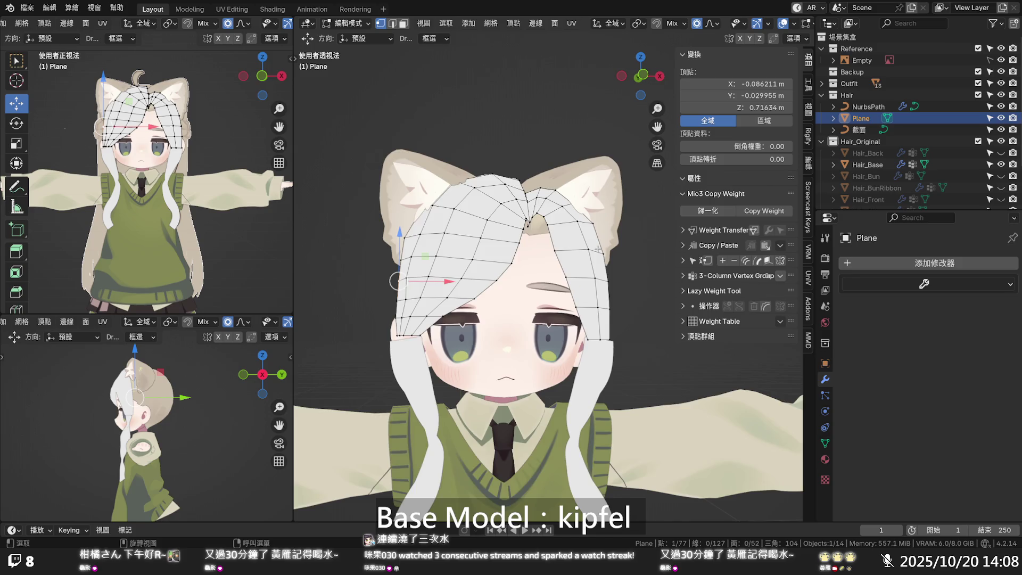
- Re-enter Edit Mode on the bangs plane and slide the top parting vertex along its edges
{"action": "key", "text": "Tab"}
{"action": "mouse_move", "coordinate": [585, 246]}
{"action": "middle_mouse_down"}
{"action": "mouse_move", "coordinate": [568, 247]}
{"action": "mouse_move", "coordinate": [558, 300]}
{"action": "mouse_move", "coordinate": [548, 302]}
{"action": "mouse_move", "coordinate": [457, 251]}
{"action": "mouse_move", "coordinate": [675, 256]}
{"action": "mouse_move", "coordinate": [652, 265]}
{"action": "mouse_move", "coordinate": [653, 282]}
{"action": "mouse_move", "coordinate": [580, 309]}
{"action": "mouse_move", "coordinate": [505, 250]}
{"action": "mouse_move", "coordinate": [588, 247]}
{"action": "middle_mouse_up"}
{"action": "scroll", "coordinate": [498, 242], "scroll_direction": "up", "scroll_amount": 3}
{"action": "key", "text": "Tab"}
{"action": "left_click", "coordinate": [565, 277]}
{"action": "key", "text": "g"}
{"action": "key", "text": "g"}
{"action": "left_click", "coordinate": [573, 286]}
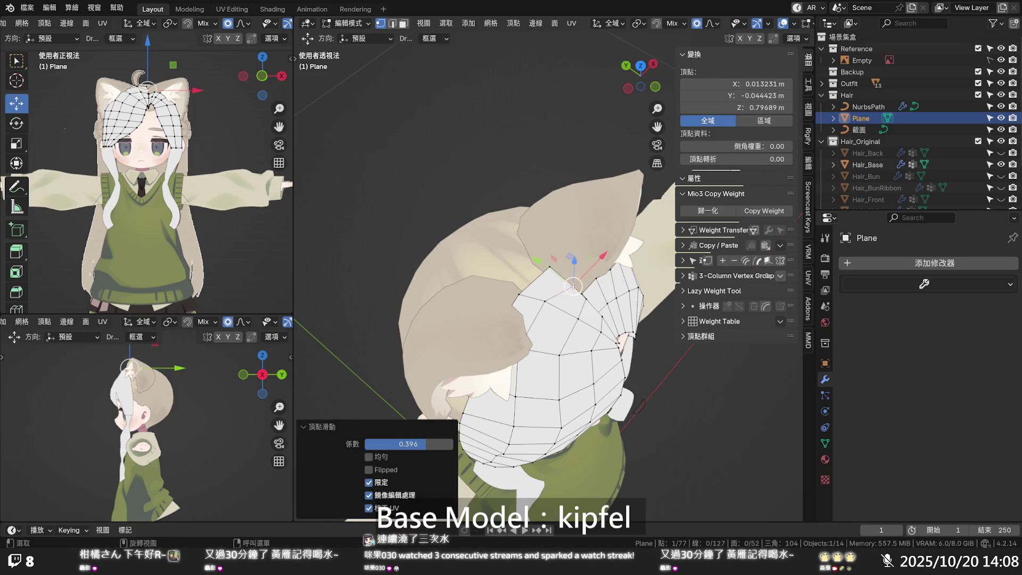
{"action": "key", "text": "g"}
{"action": "key", "text": "g"}
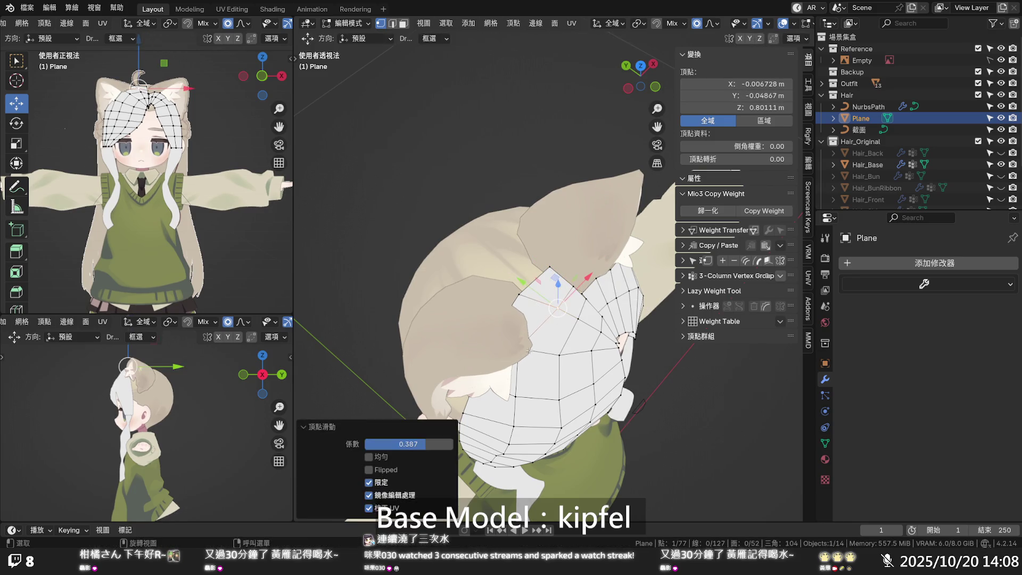
{"action": "left_click", "coordinate": [533, 352]}
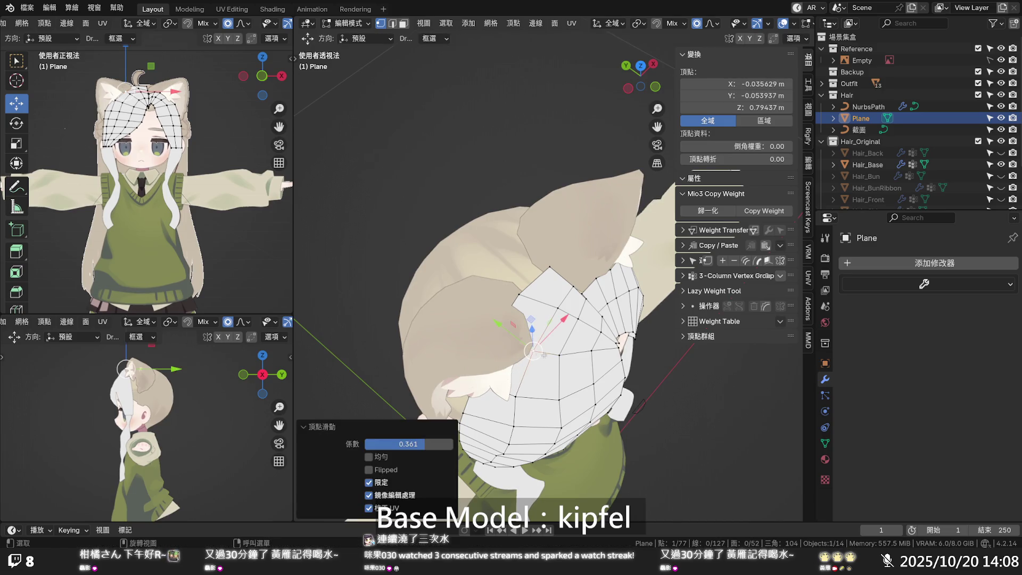
- Slide several more bangs vertices along their edges to hug the head's curve
{"action": "key", "text": "g"}
{"action": "key", "text": "g"}
{"action": "left_click", "coordinate": [559, 354]}
{"action": "key", "text": "g"}
{"action": "key", "text": "g"}
{"action": "left_click", "coordinate": [592, 351]}
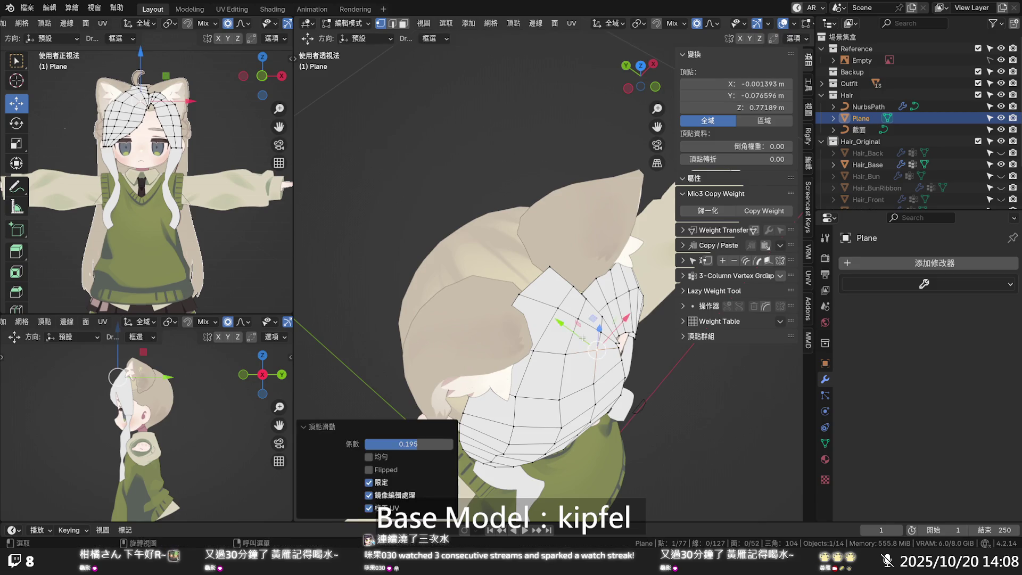
{"action": "key", "text": "g"}
{"action": "key", "text": "g"}
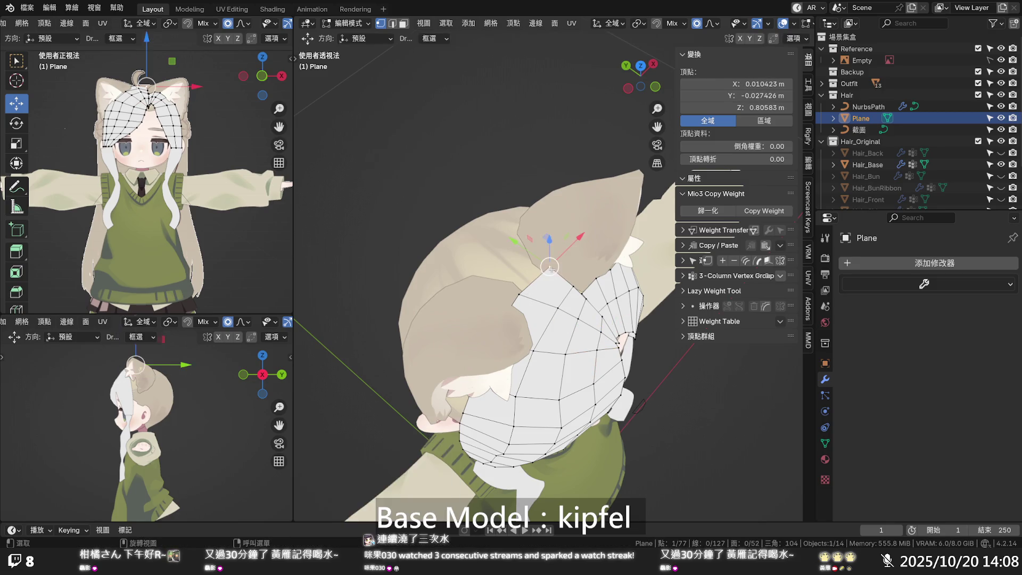
{"action": "left_click", "coordinate": [549, 266]}
{"action": "key", "text": "g"}
{"action": "key", "text": "g"}
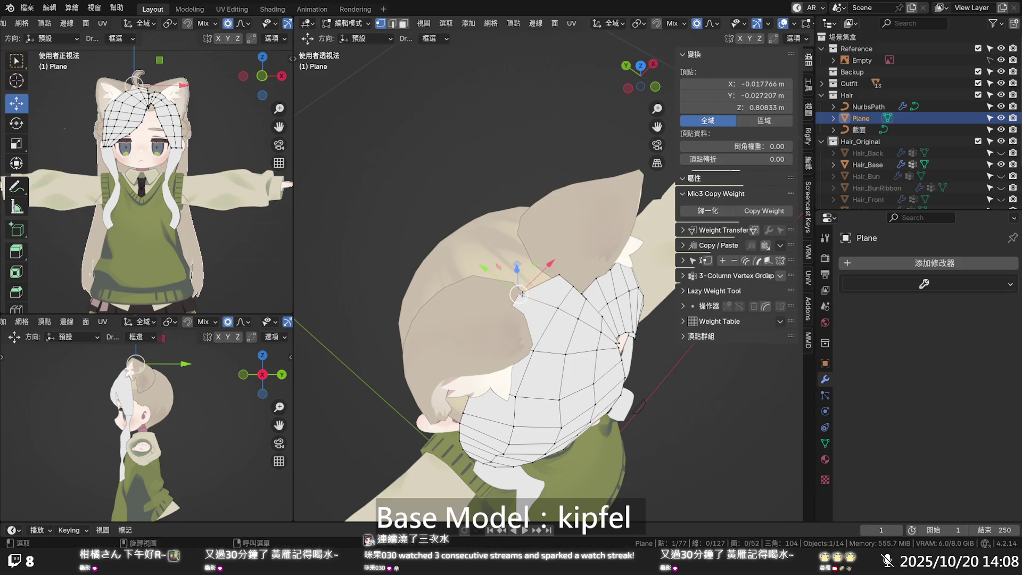
{"action": "left_click", "coordinate": [535, 299]}
{"action": "key", "text": "g"}
{"action": "key", "text": "g"}
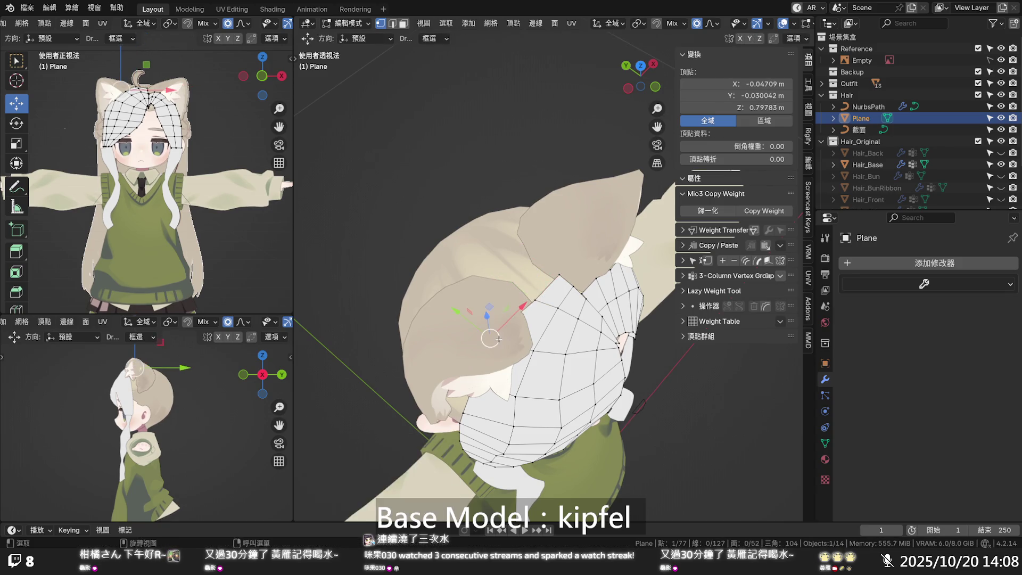
{"action": "left_click", "coordinate": [490, 338]}
- With X-ray on, slide a hidden crown vertex by factor 0.080, then return to a solid front view
{"action": "key", "text": "alt+z"}
{"action": "middle_click_drag", "start_coordinate": [495, 335], "coordinate": [581, 303]}
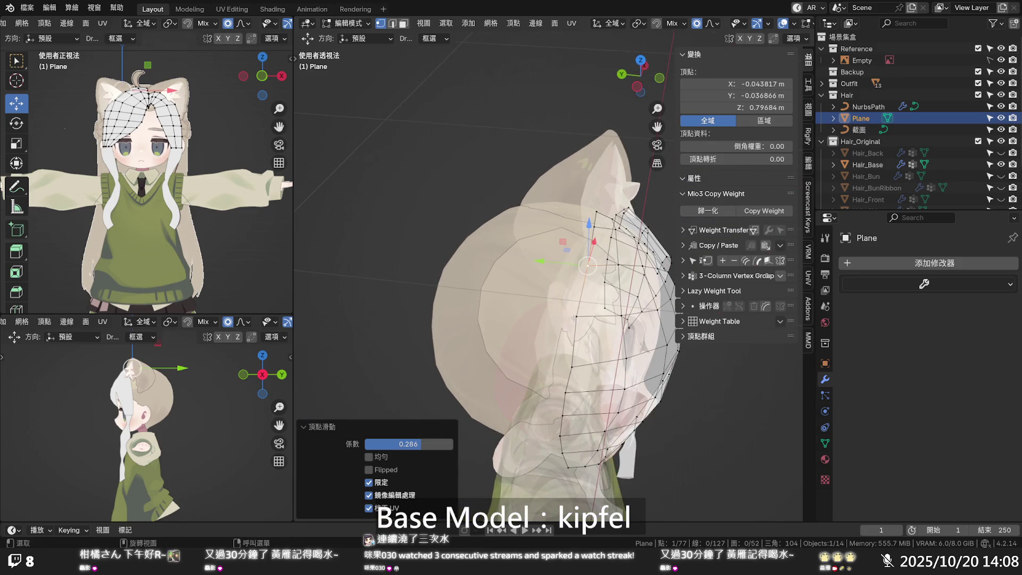
{"action": "key", "text": "g"}
{"action": "key", "text": "g"}
{"action": "left_click", "coordinate": [576, 317]}
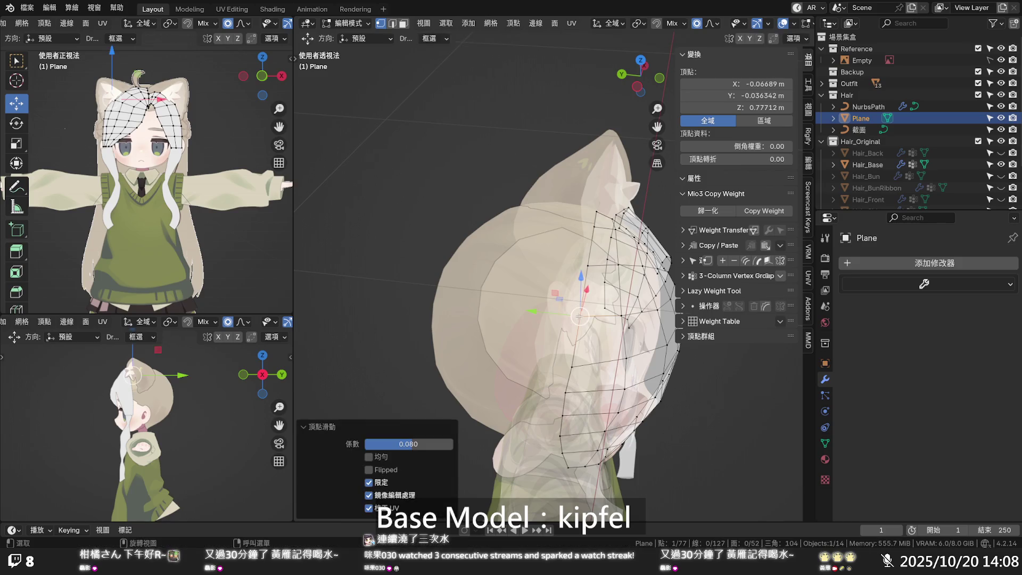
{"action": "key", "text": "alt+z"}
{"action": "mouse_move", "coordinate": [581, 298]}
{"action": "middle_mouse_down"}
{"action": "mouse_move", "coordinate": [483, 278]}
{"action": "mouse_move", "coordinate": [443, 256]}
{"action": "mouse_move", "coordinate": [463, 198]}
{"action": "mouse_move", "coordinate": [426, 242]}
{"action": "mouse_move", "coordinate": [435, 285]}
{"action": "middle_mouse_up"}
{"action": "scroll", "coordinate": [469, 206], "scroll_direction": "up", "scroll_amount": 2}
- Extrude the hair-tip vertices and raise a parting vertex along Z
{"action": "left_click", "coordinate": [463, 233], "text": "alt"}
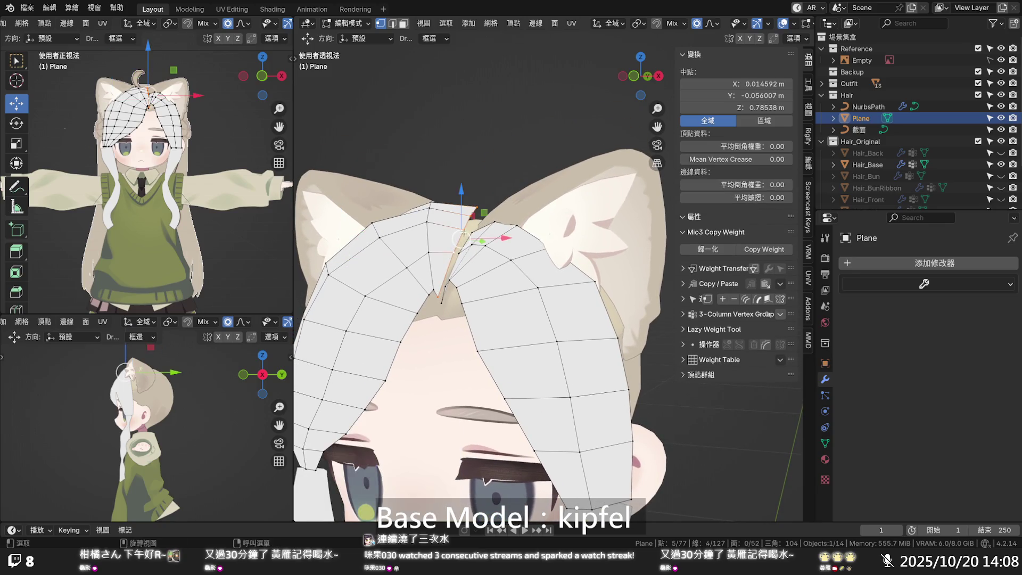
{"action": "key", "text": "g"}
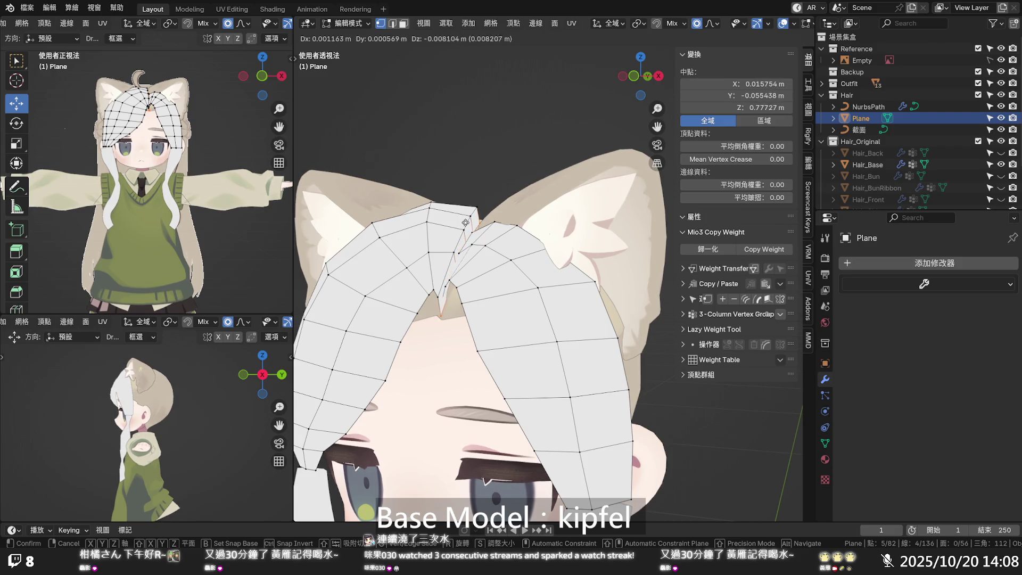
{"action": "left_click", "coordinate": [465, 221]}
{"action": "left_click", "coordinate": [442, 315]}
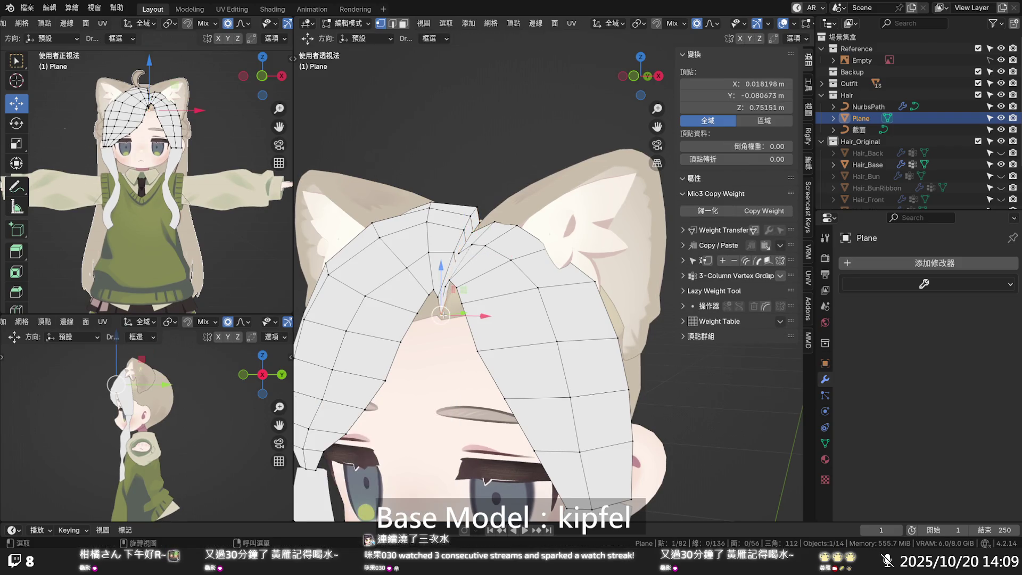
{"action": "key", "text": "g"}
{"action": "key", "text": "z"}
{"action": "left_click", "coordinate": [439, 285]}
{"action": "key", "text": "g"}
{"action": "left_click", "coordinate": [437, 292]}
{"action": "left_click", "coordinate": [437, 292]}
{"action": "key", "text": "g"}
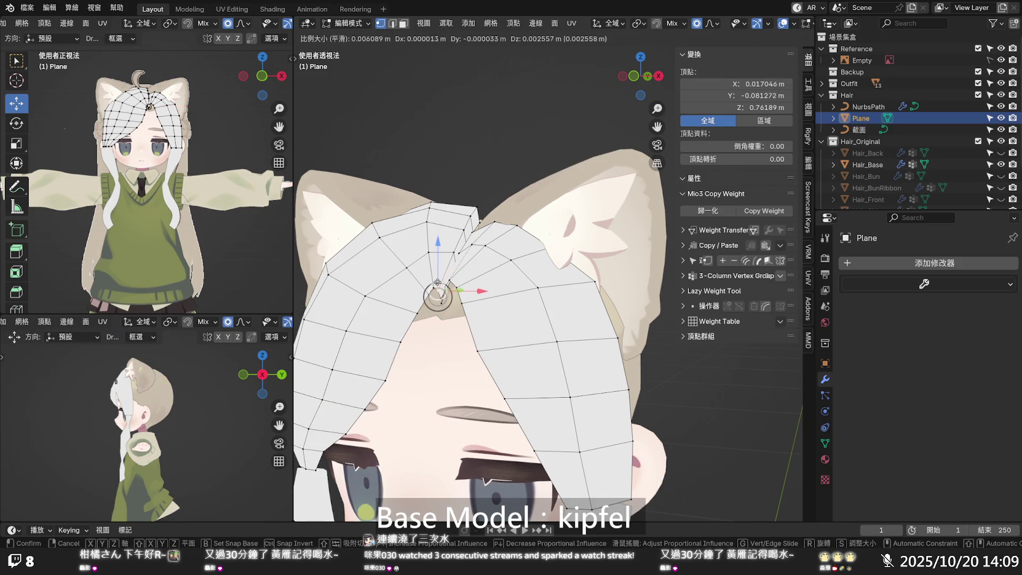
{"action": "left_click", "coordinate": [438, 287]}
- Select the edges along the parting and edge-slide them to -0.270
{"action": "mouse_move", "coordinate": [438, 288]}
{"action": "middle_mouse_down"}
{"action": "mouse_move", "coordinate": [467, 287]}
{"action": "mouse_move", "coordinate": [468, 303]}
{"action": "middle_mouse_up"}
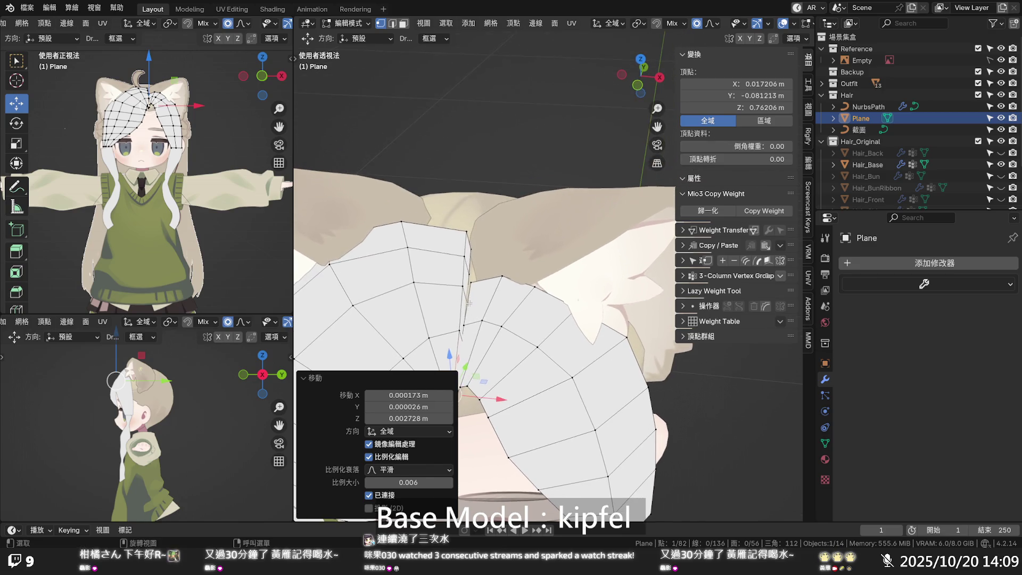
{"action": "left_click", "coordinate": [464, 255], "text": "shift"}
{"action": "left_click", "coordinate": [461, 287], "text": "shift"}
{"action": "left_click", "coordinate": [461, 326], "text": "shift"}
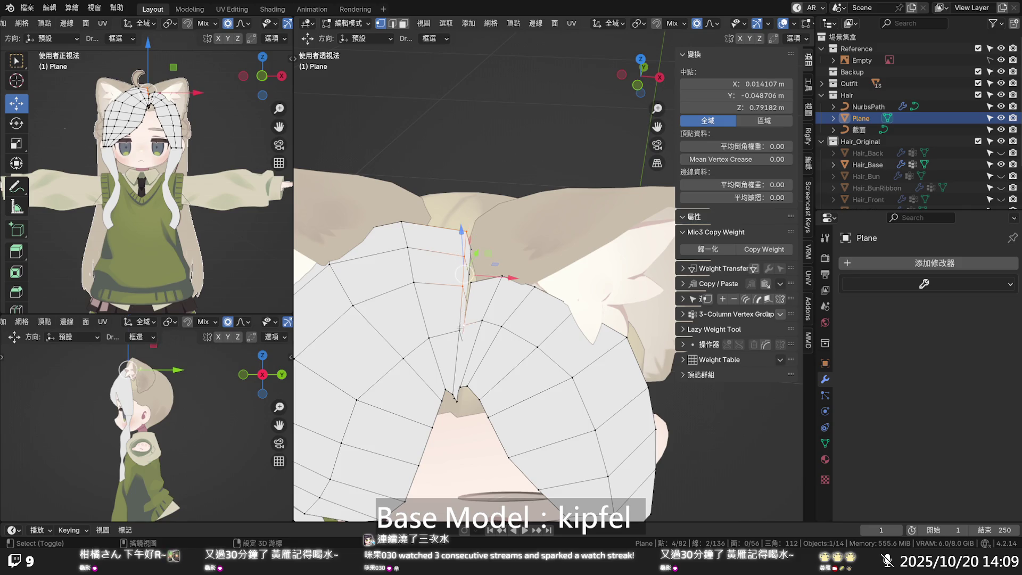
{"action": "left_click", "coordinate": [459, 331], "text": "shift"}
{"action": "key", "text": "g"}
{"action": "key", "text": "g"}
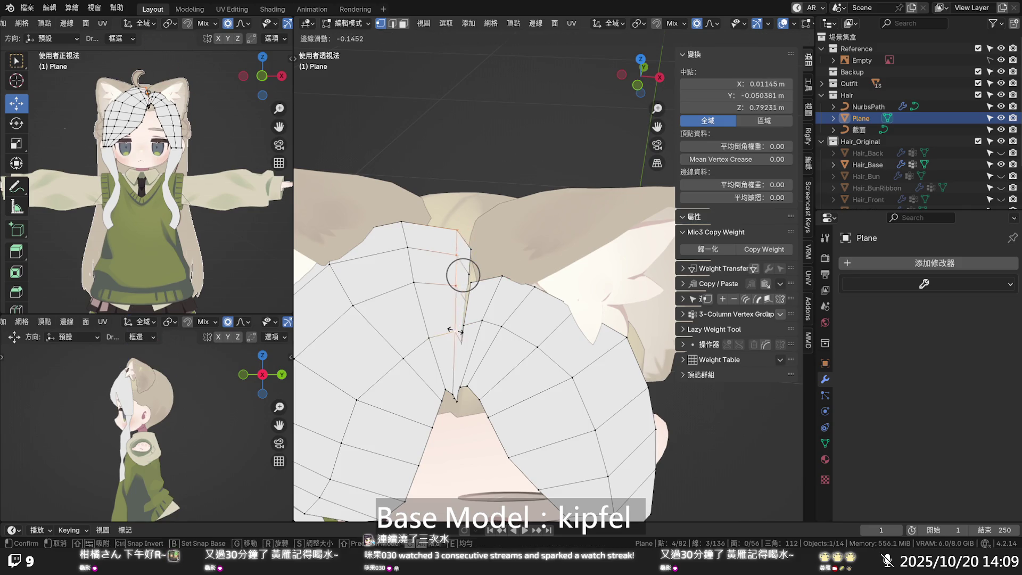
{"action": "left_click", "coordinate": [453, 330]}
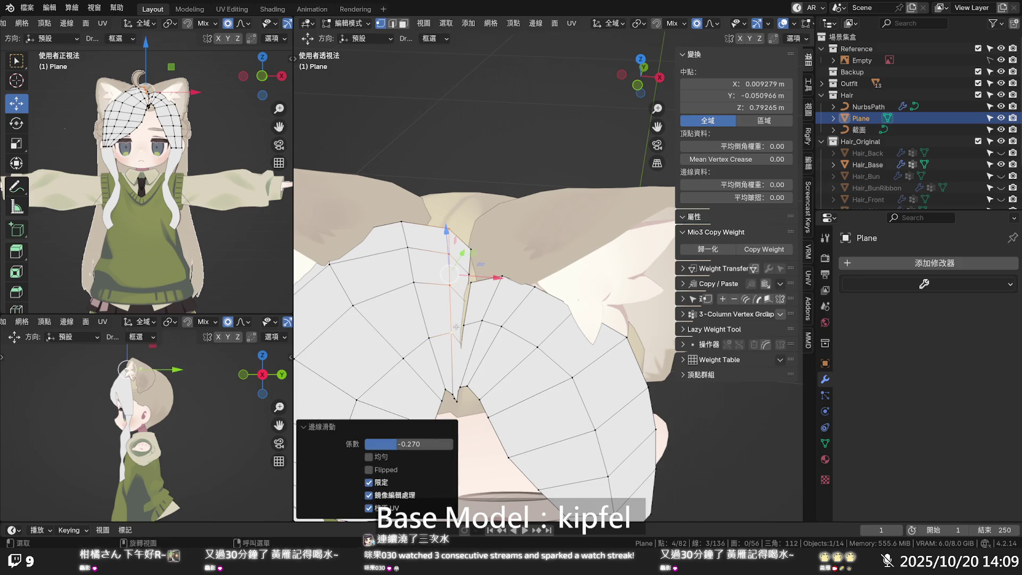
- Shift several parting vertices sideways along X, then orbit to a side view
{"action": "left_click", "coordinate": [465, 306]}
{"action": "left_click_drag", "start_coordinate": [500, 306], "coordinate": [497, 253]}
{"action": "left_click", "coordinate": [473, 275]}
{"action": "left_click", "coordinate": [473, 249]}
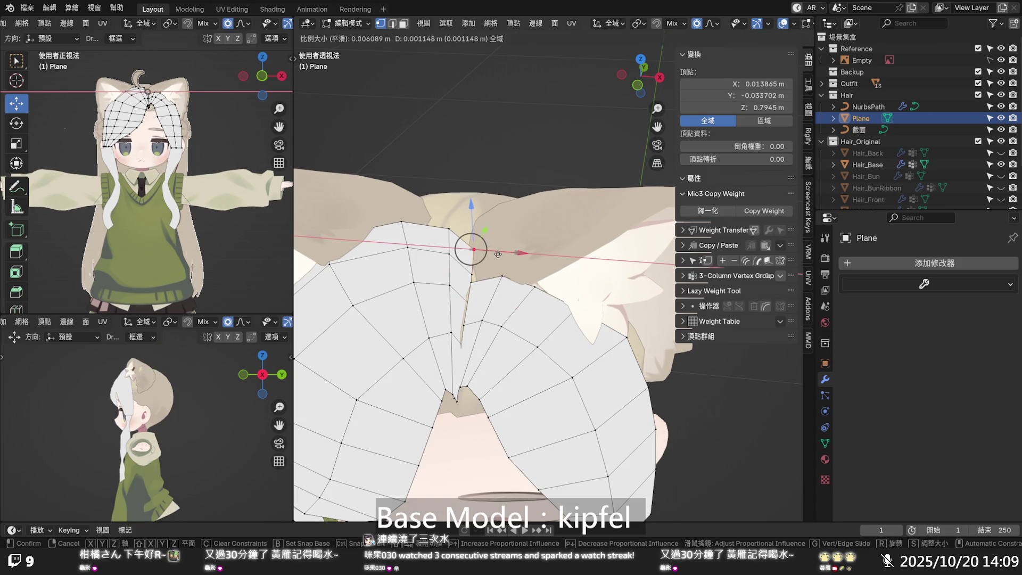
{"action": "left_click", "coordinate": [498, 255]}
{"action": "scroll", "coordinate": [505, 275], "scroll_direction": "down", "scroll_amount": 1}
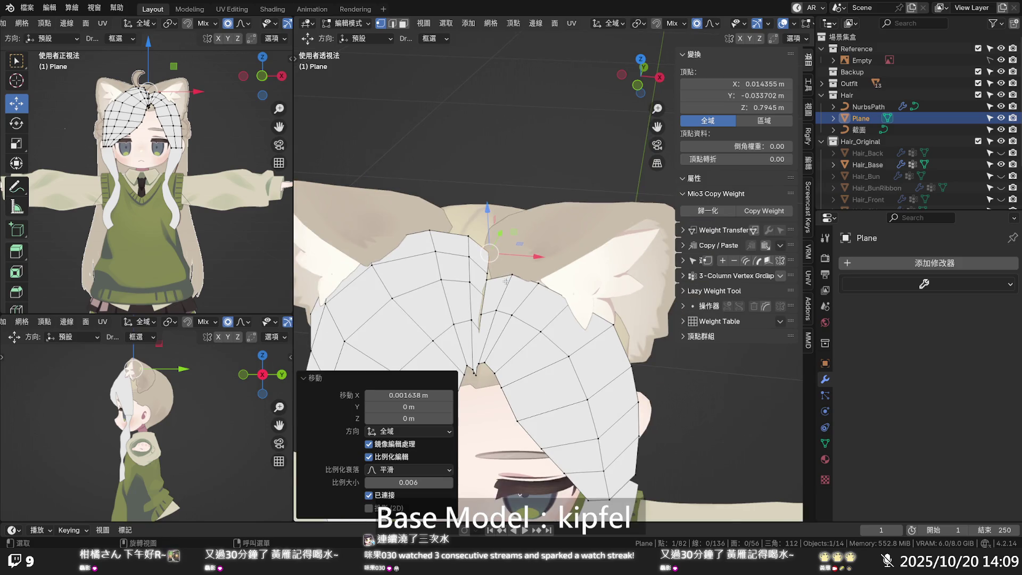
{"action": "mouse_move", "coordinate": [575, 286]}
{"action": "middle_mouse_down"}
{"action": "mouse_move", "coordinate": [491, 256]}
{"action": "mouse_move", "coordinate": [482, 265]}
{"action": "mouse_move", "coordinate": [716, 253]}
{"action": "mouse_move", "coordinate": [654, 287]}
{"action": "mouse_move", "coordinate": [660, 273]}
{"action": "mouse_move", "coordinate": [416, 282]}
{"action": "mouse_move", "coordinate": [407, 286]}
{"action": "mouse_move", "coordinate": [471, 292]}
{"action": "mouse_move", "coordinate": [401, 308]}
{"action": "mouse_move", "coordinate": [633, 284]}
{"action": "mouse_move", "coordinate": [591, 284]}
{"action": "middle_mouse_up"}
- Raise two side vertices of the bangs so they rest against the head
{"action": "scroll", "coordinate": [478, 269], "scroll_direction": "down", "scroll_amount": 3}
{"action": "key", "text": "Tab"}
{"action": "key", "text": "Tab"}
{"action": "left_click", "coordinate": [658, 286]}
{"action": "mouse_move", "coordinate": [593, 266]}
{"action": "left_mouse_down"}
{"action": "mouse_move", "coordinate": [576, 276]}
{"action": "mouse_move", "coordinate": [589, 278]}
{"action": "mouse_move", "coordinate": [599, 305]}
{"action": "mouse_move", "coordinate": [587, 304]}
{"action": "mouse_move", "coordinate": [604, 271]}
{"action": "left_mouse_up"}
{"action": "mouse_move", "coordinate": [605, 271]}
{"action": "middle_mouse_down"}
{"action": "mouse_move", "coordinate": [426, 255]}
{"action": "mouse_move", "coordinate": [585, 278]}
{"action": "mouse_move", "coordinate": [592, 302]}
{"action": "middle_mouse_up"}
{"action": "left_click", "coordinate": [590, 301]}
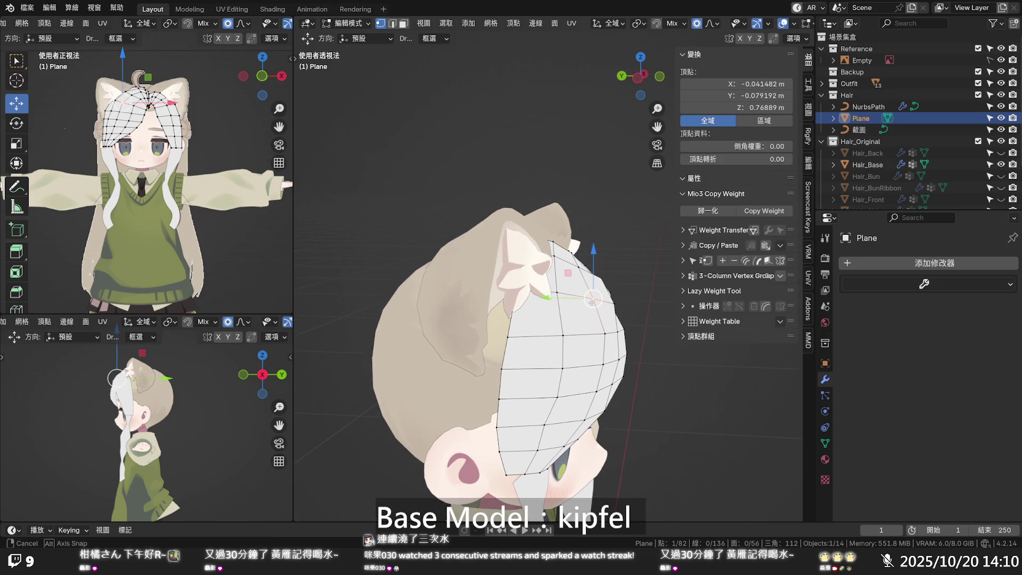
{"action": "key", "text": "g"}
{"action": "left_click", "coordinate": [588, 292]}
{"action": "key", "text": "g"}
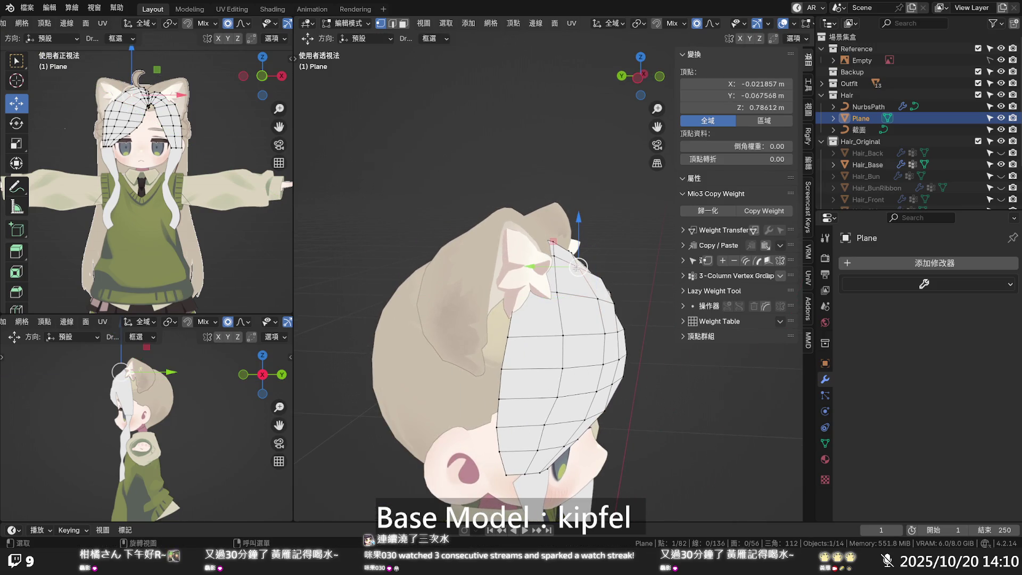
{"action": "left_click", "coordinate": [584, 262]}
- Save 2025.10.20 Kipfel造型模型.blend and return to Object Mode
{"action": "middle_click_drag", "start_coordinate": [593, 252], "coordinate": [315, 232]}
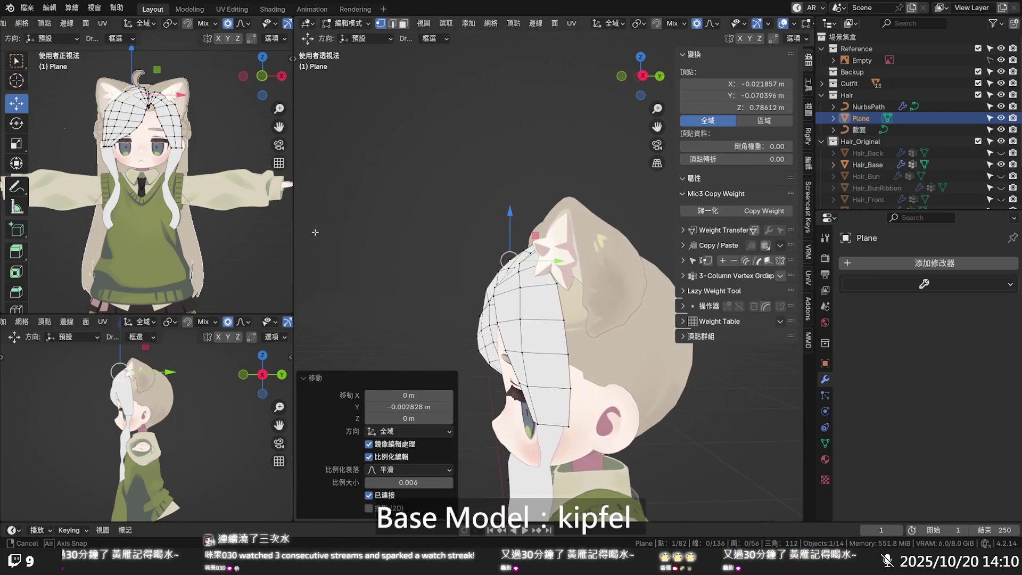
{"action": "mouse_move", "coordinate": [490, 415]}
{"action": "middle_mouse_down"}
{"action": "mouse_move", "coordinate": [505, 379]}
{"action": "mouse_move", "coordinate": [523, 370]}
{"action": "mouse_move", "coordinate": [631, 364]}
{"action": "mouse_move", "coordinate": [645, 387]}
{"action": "mouse_move", "coordinate": [654, 377]}
{"action": "middle_mouse_up"}
{"action": "key", "text": "ctrl+s"}
{"action": "key", "text": "Tab"}
{"action": "scroll", "coordinate": [631, 364], "scroll_direction": "down", "scroll_amount": 2}
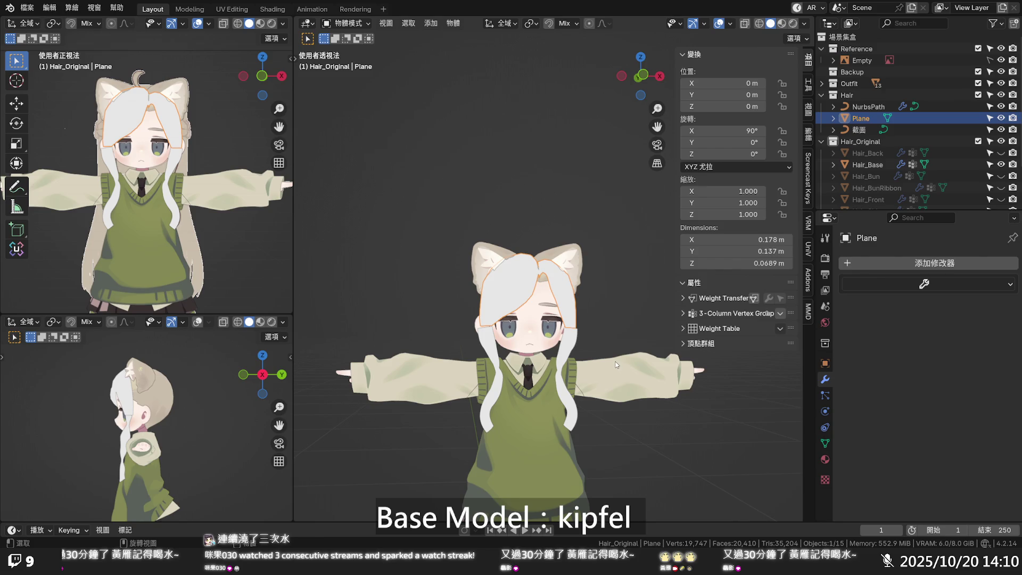
{"action": "middle_click_drag", "start_coordinate": [610, 364], "coordinate": [488, 364]}
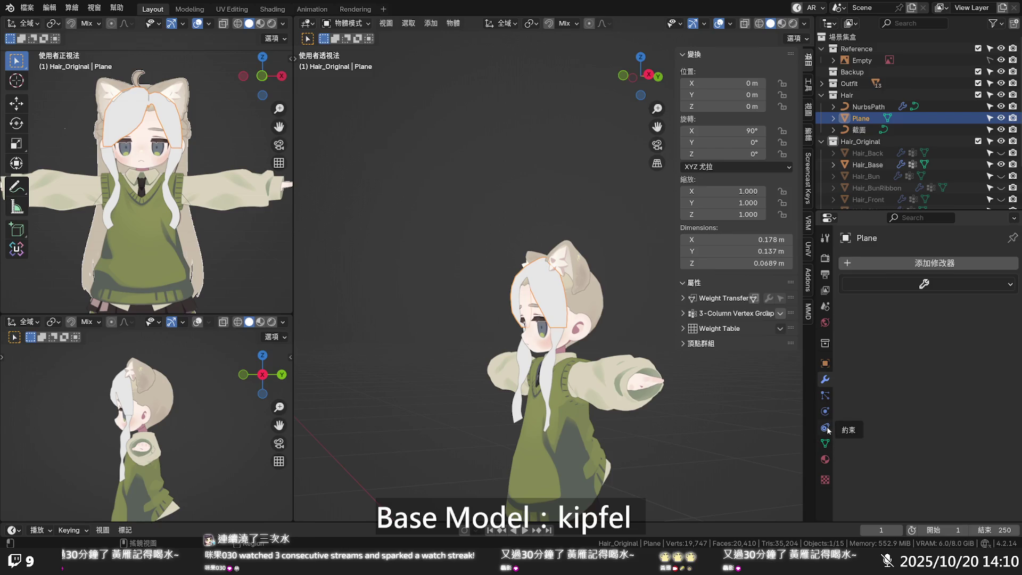
- Try the Hair material in a new slot on the plane, then remove that slot
{"action": "left_click", "coordinate": [825, 457]}
{"action": "left_click", "coordinate": [1011, 263]}
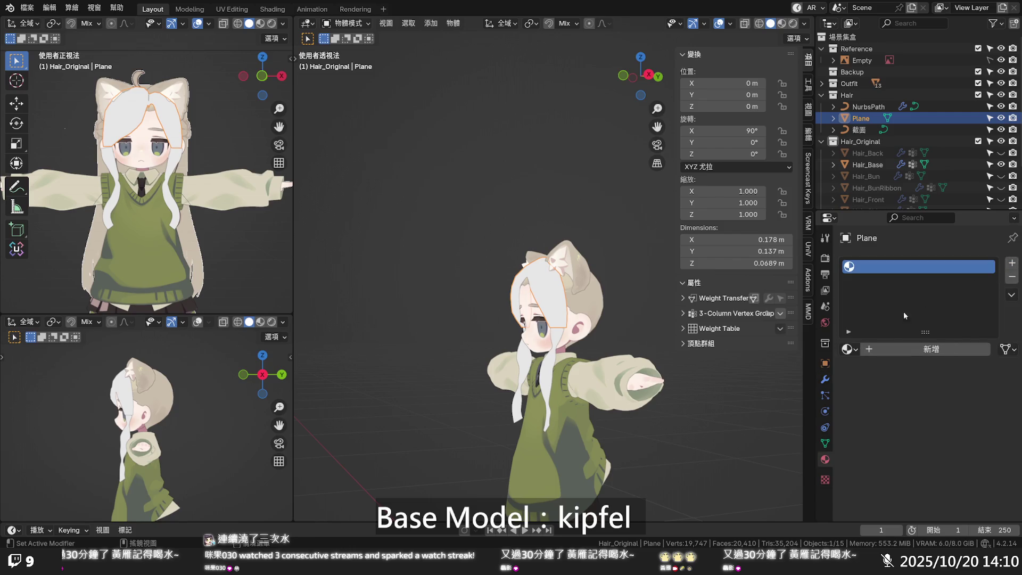
{"action": "left_click", "coordinate": [847, 348]}
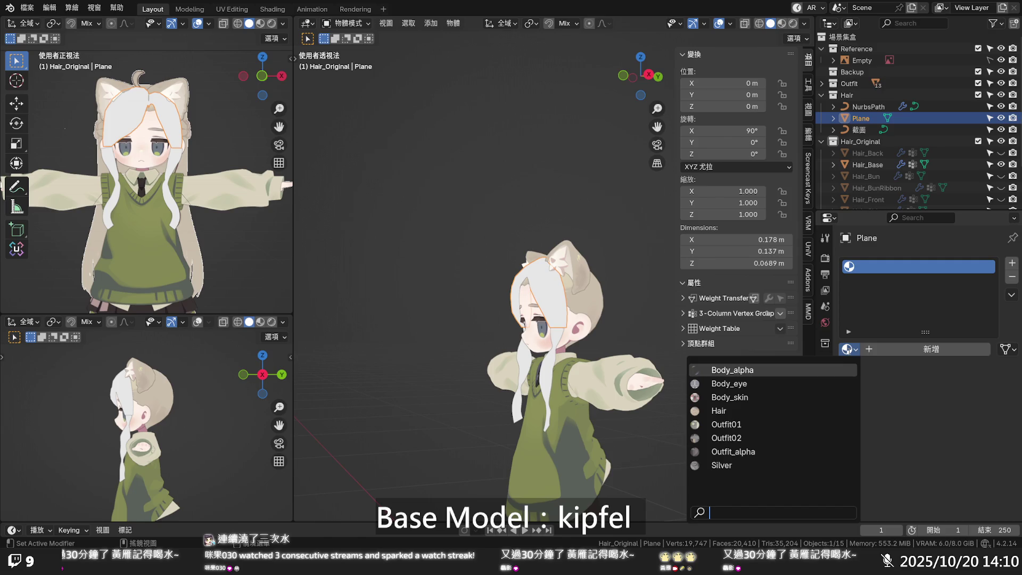
{"action": "left_click", "coordinate": [755, 405]}
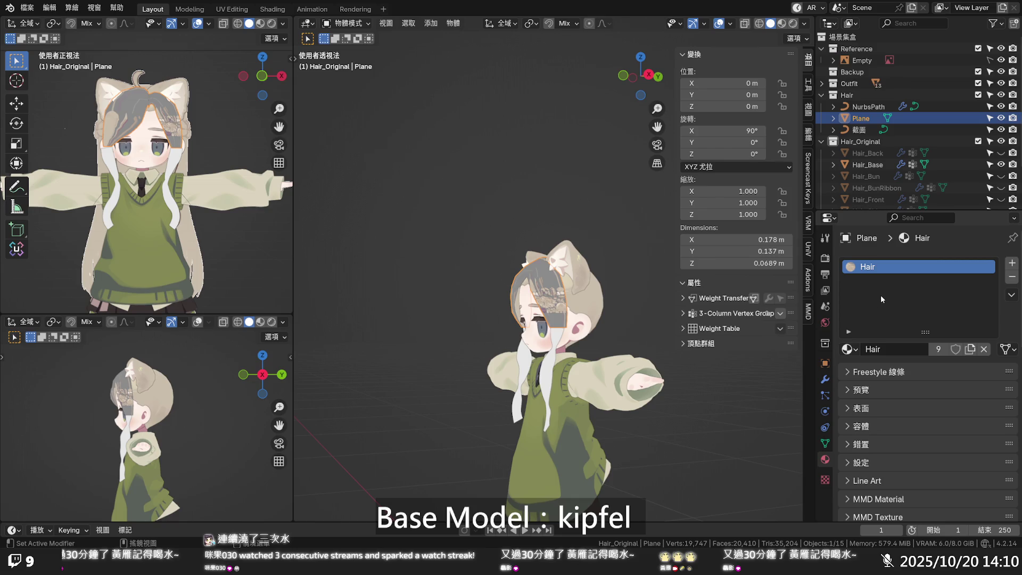
{"action": "left_click", "coordinate": [1011, 277]}
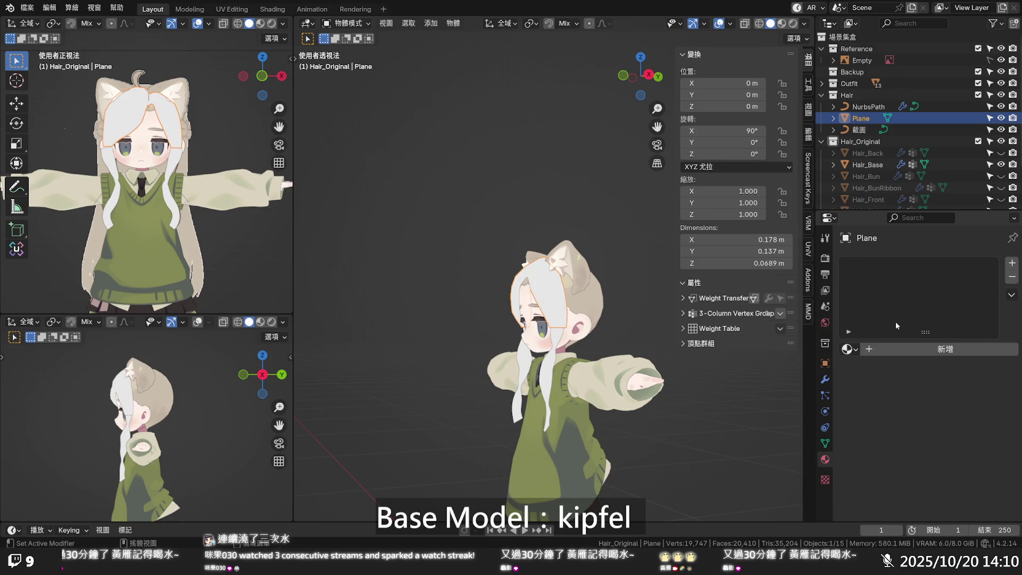
- Create a new default material named Material and go to the Shading workspace
{"action": "left_click", "coordinate": [884, 348]}
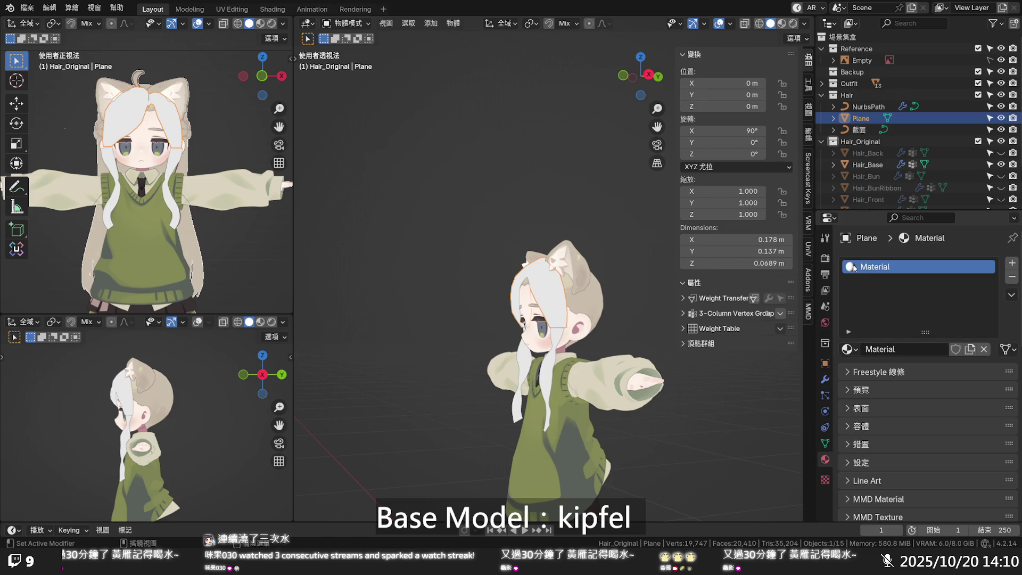
{"action": "double_click", "coordinate": [855, 269]}
{"action": "left_click", "coordinate": [264, 11]}
- Pan to the World node tree, keeping the World data-block selected
{"action": "scroll", "coordinate": [564, 365], "scroll_direction": "down", "scroll_amount": 5}
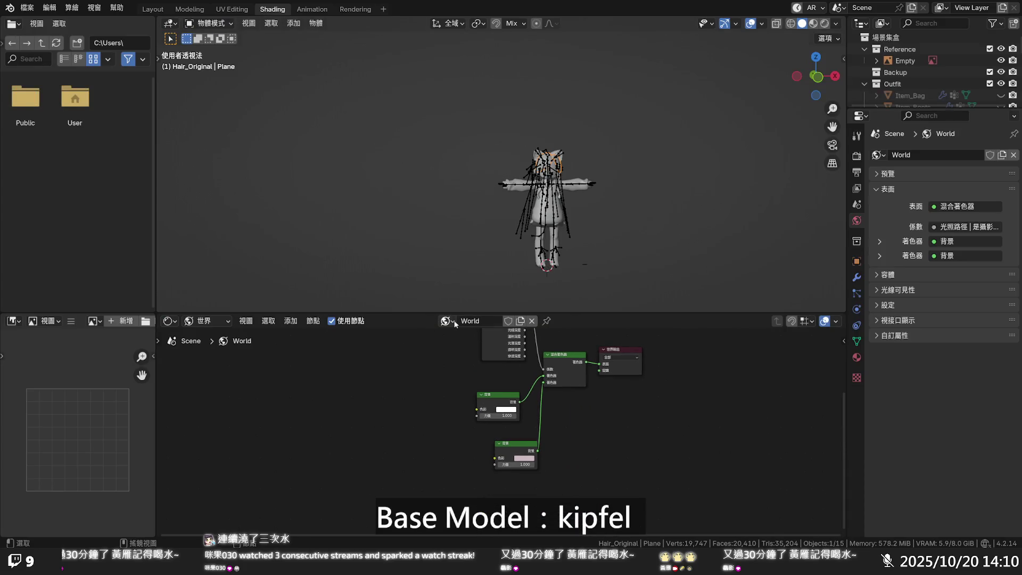
{"action": "mouse_move", "coordinate": [448, 375]}
{"action": "middle_mouse_down"}
{"action": "mouse_move", "coordinate": [428, 381]}
{"action": "mouse_move", "coordinate": [415, 441]}
{"action": "middle_mouse_up"}
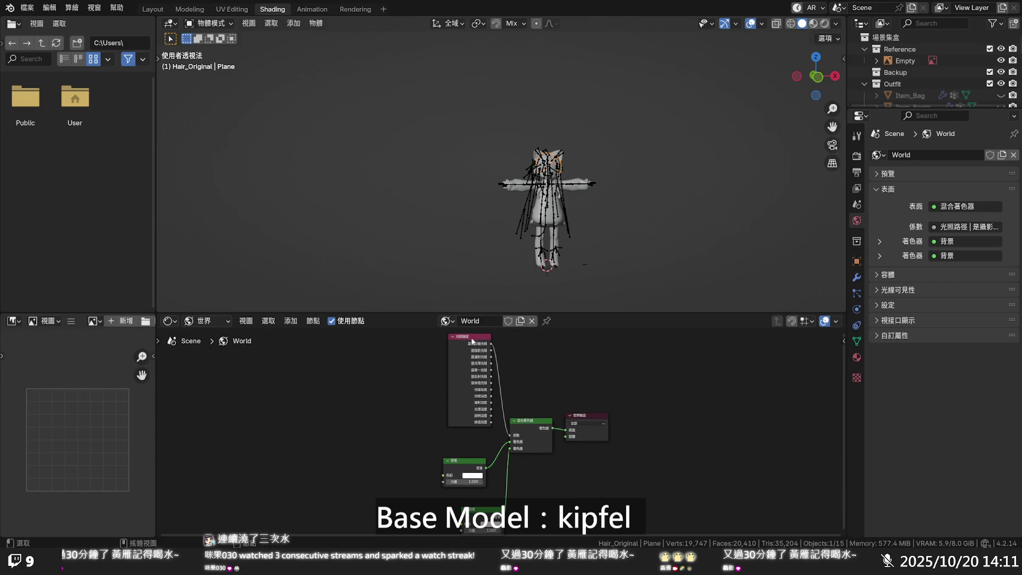
{"action": "left_click", "coordinate": [446, 320]}
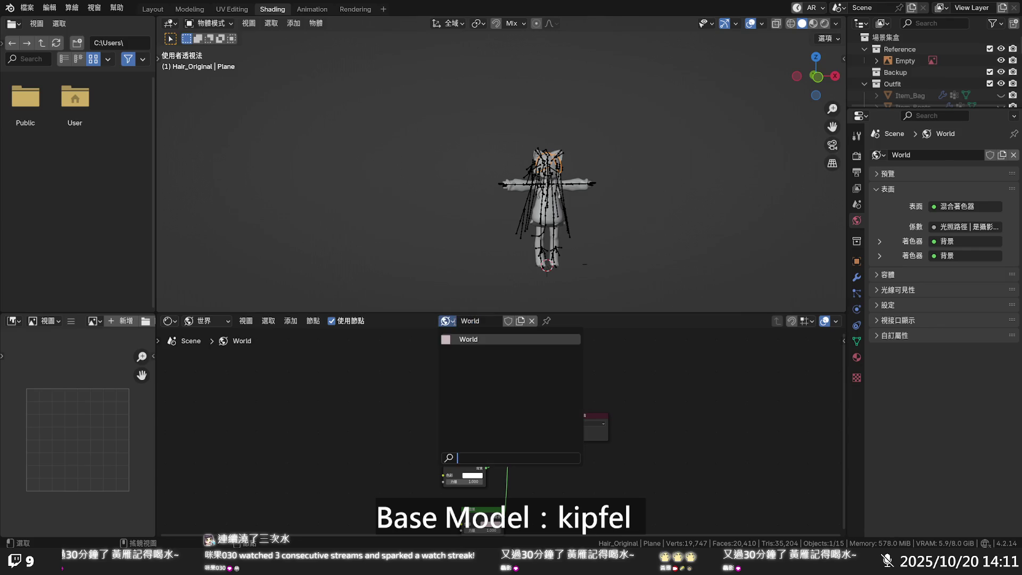
{"action": "left_click", "coordinate": [471, 327]}
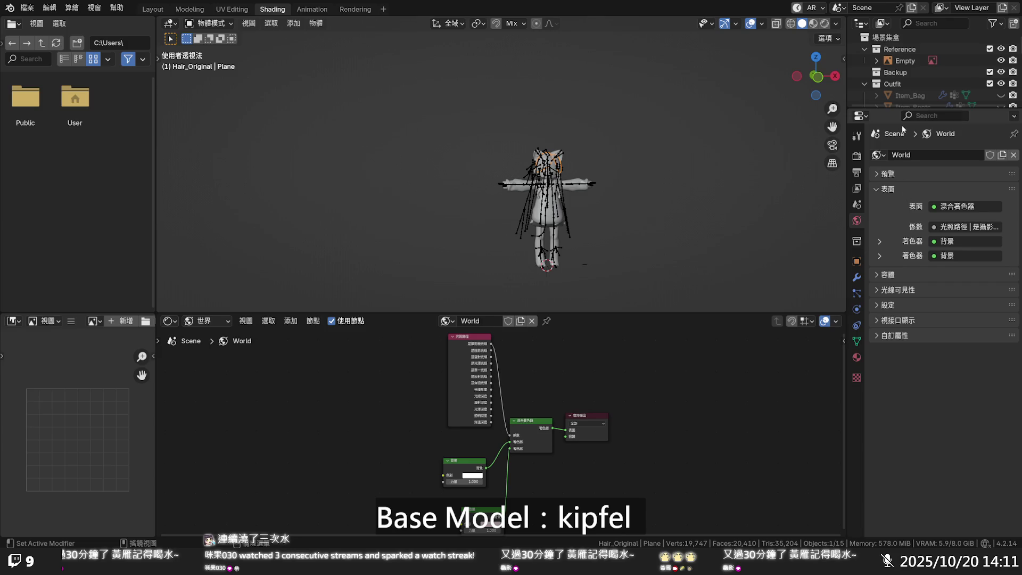
{"action": "scroll", "coordinate": [908, 88], "scroll_direction": "down", "scroll_amount": 5}
{"action": "scroll", "coordinate": [908, 87], "scroll_direction": "down", "scroll_amount": 5}
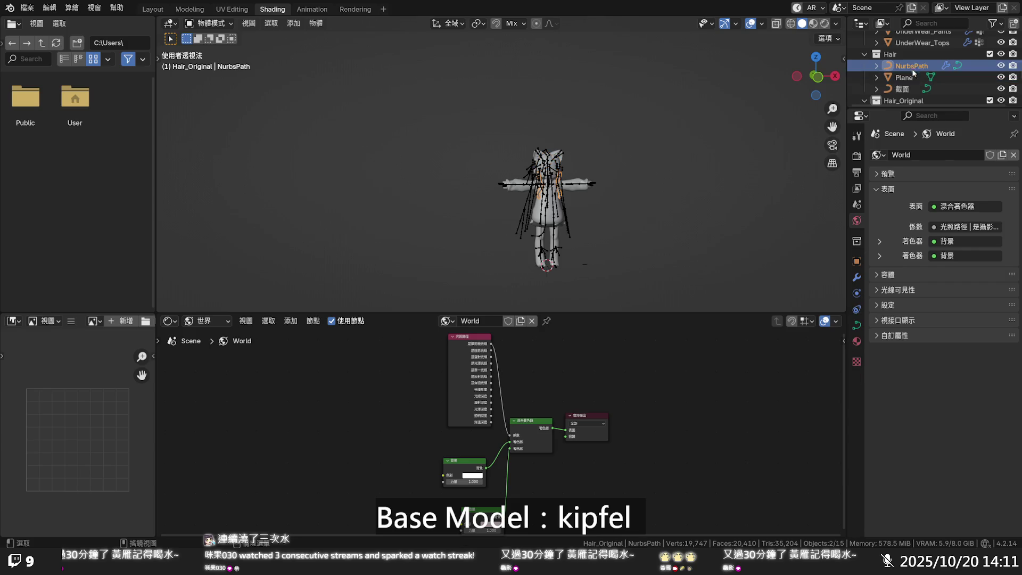
{"action": "scroll", "coordinate": [745, 125], "scroll_direction": "up", "scroll_amount": 2}
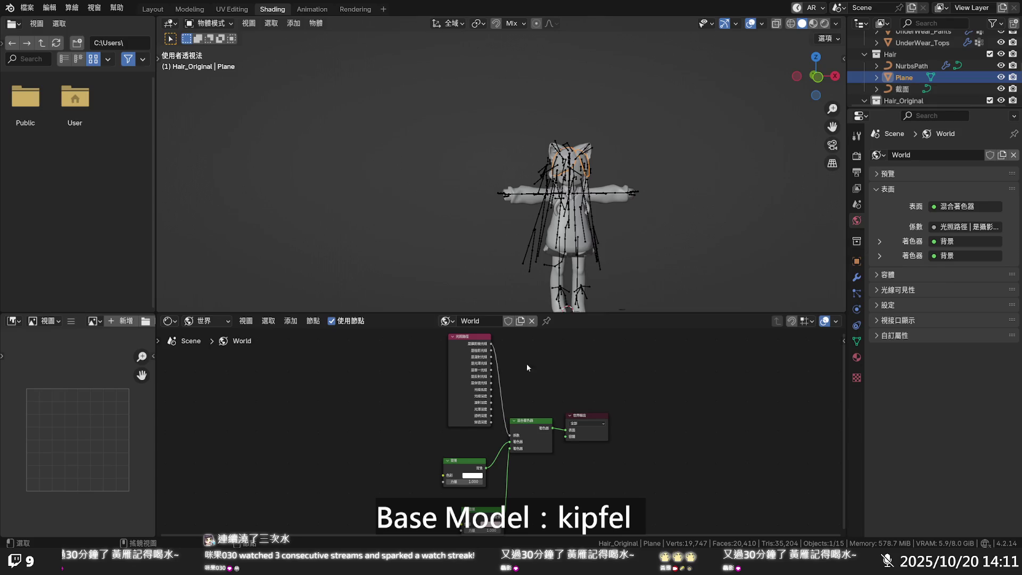
- Try the Shader Type dropdown in the node editor header, then open the Editor Type list
{"action": "left_click", "coordinate": [222, 322]}
{"action": "left_click", "coordinate": [222, 325]}
{"action": "left_click", "coordinate": [192, 322]}
{"action": "left_click", "coordinate": [181, 321]}
{"action": "left_click", "coordinate": [169, 320]}
{"action": "left_click", "coordinate": [191, 323]}
{"action": "left_click", "coordinate": [171, 322]}
{"action": "left_click", "coordinate": [174, 322]}
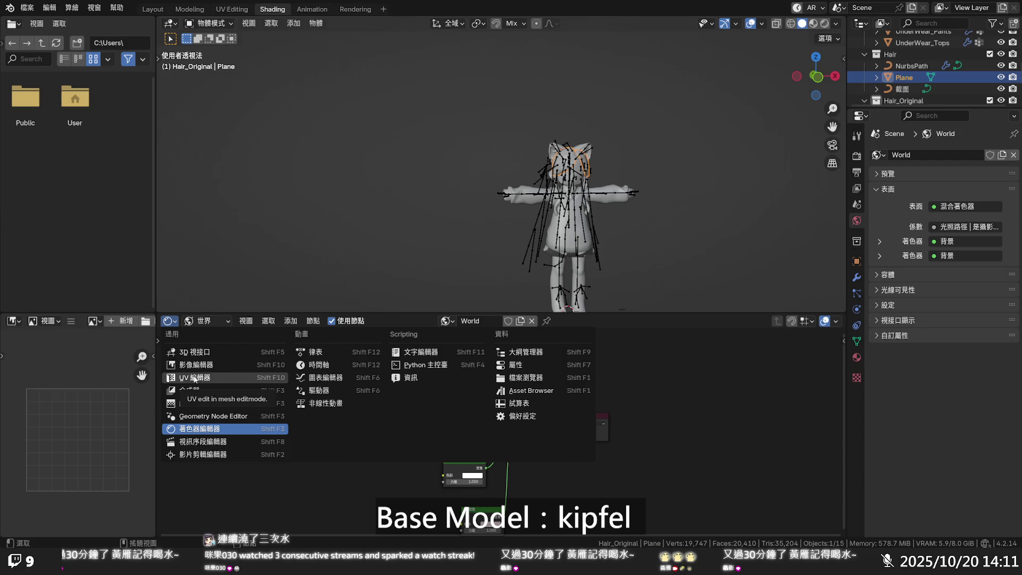
{"action": "left_click", "coordinate": [193, 406]}
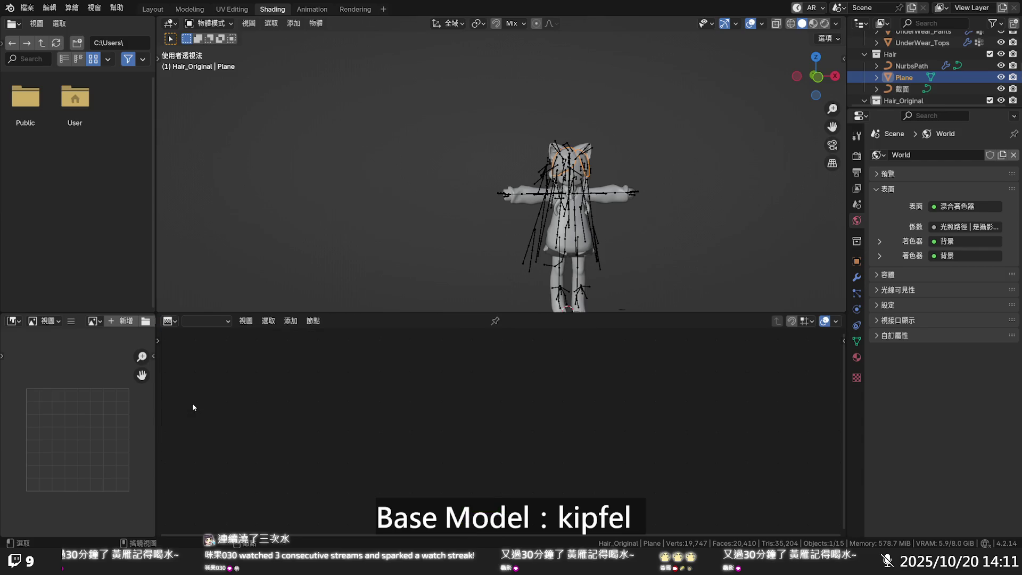
{"action": "left_click", "coordinate": [171, 322]}
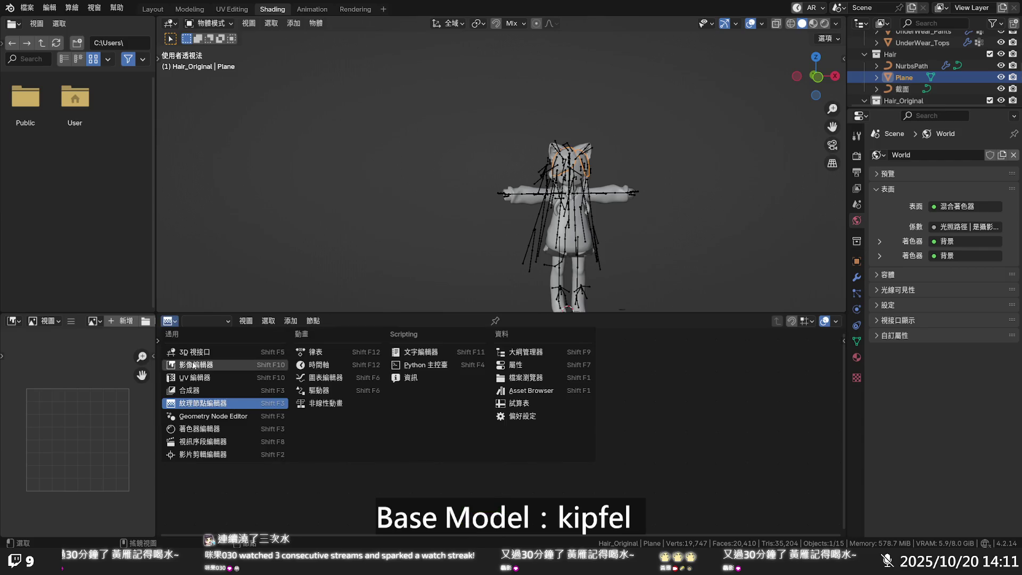
{"action": "left_click", "coordinate": [206, 428]}
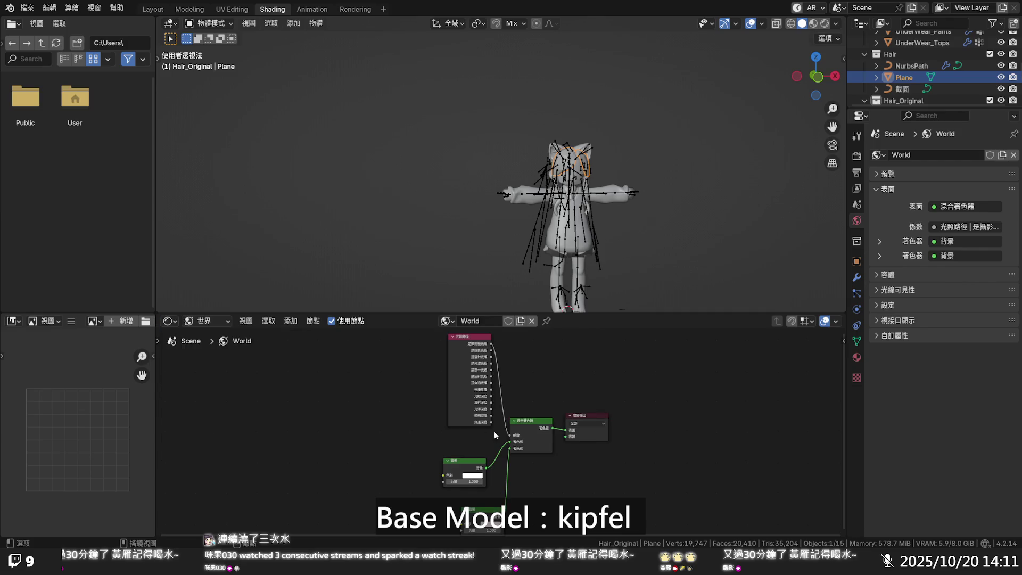
{"action": "scroll", "coordinate": [488, 433], "scroll_direction": "up", "scroll_amount": 2}
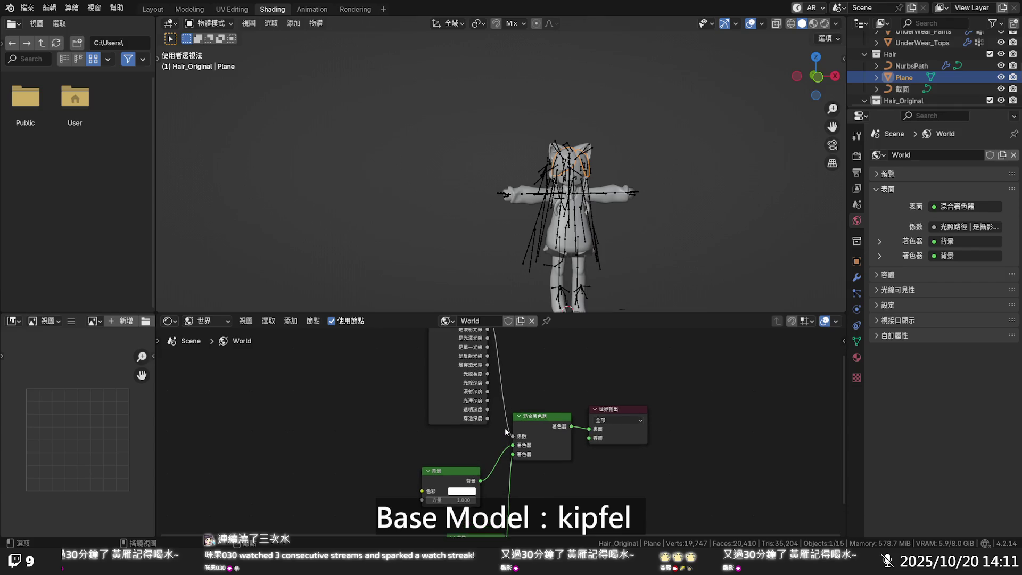
{"action": "scroll", "coordinate": [500, 426], "scroll_direction": "down", "scroll_amount": 2}
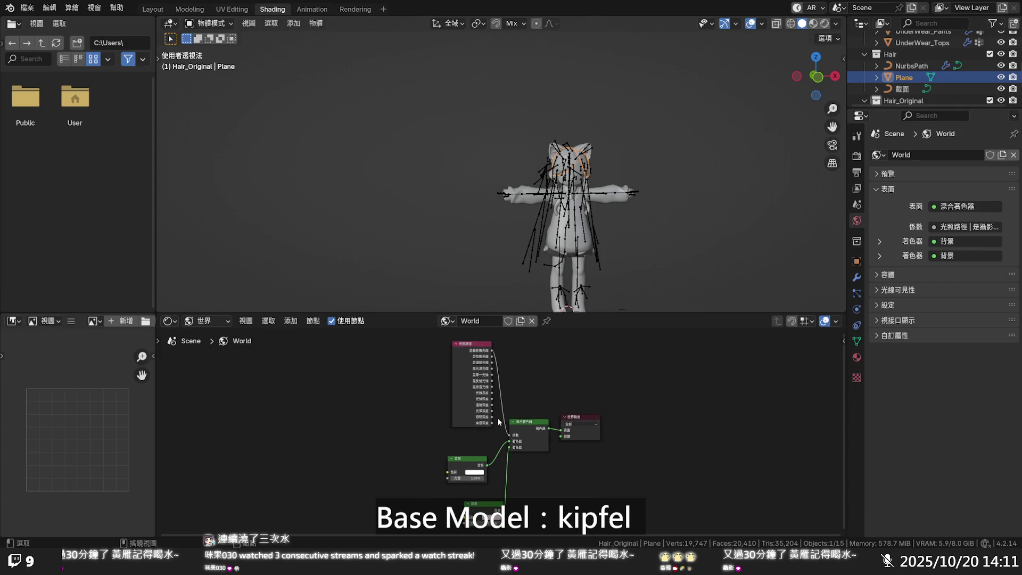
{"action": "middle_click_drag", "start_coordinate": [477, 357], "coordinate": [479, 401]}
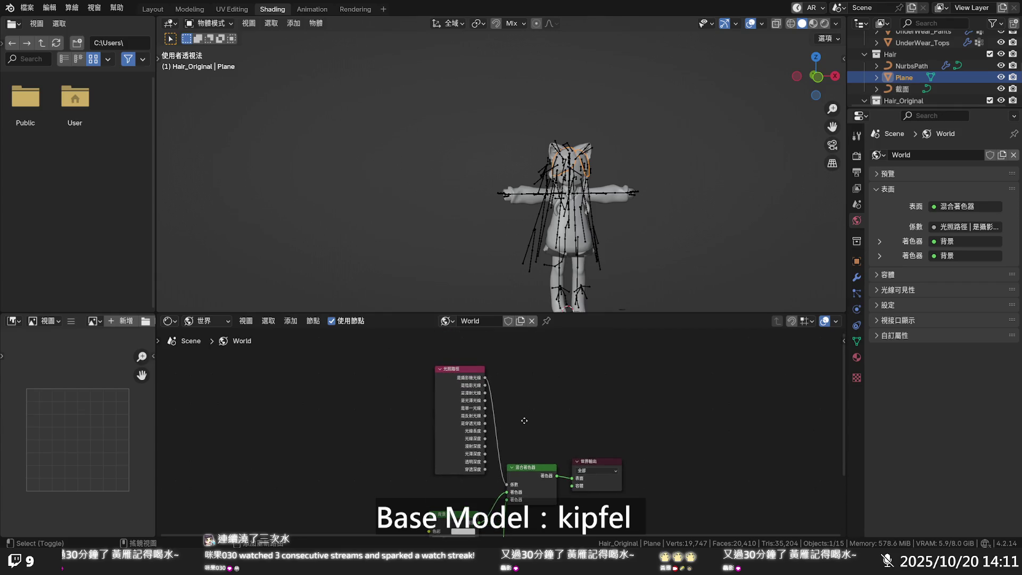
{"action": "scroll", "coordinate": [519, 416], "scroll_direction": "up", "scroll_amount": 2}
{"action": "scroll", "coordinate": [516, 406], "scroll_direction": "down", "scroll_amount": 2}
{"action": "mouse_move", "coordinate": [523, 445]}
{"action": "middle_mouse_down"}
{"action": "mouse_move", "coordinate": [525, 332]}
{"action": "mouse_move", "coordinate": [527, 347]}
{"action": "middle_mouse_up"}
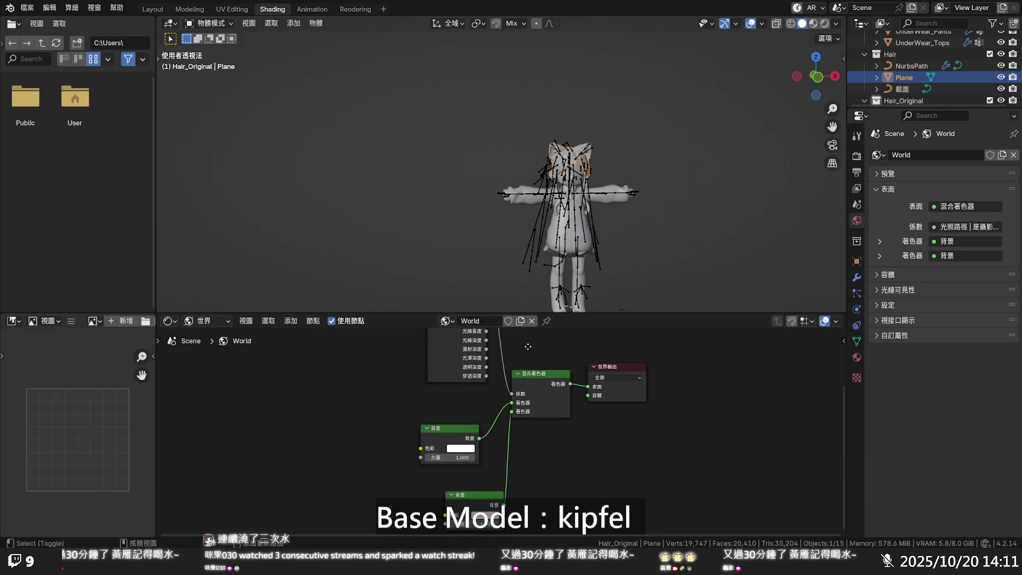
{"action": "scroll", "coordinate": [522, 425], "scroll_direction": "down", "scroll_amount": 1}
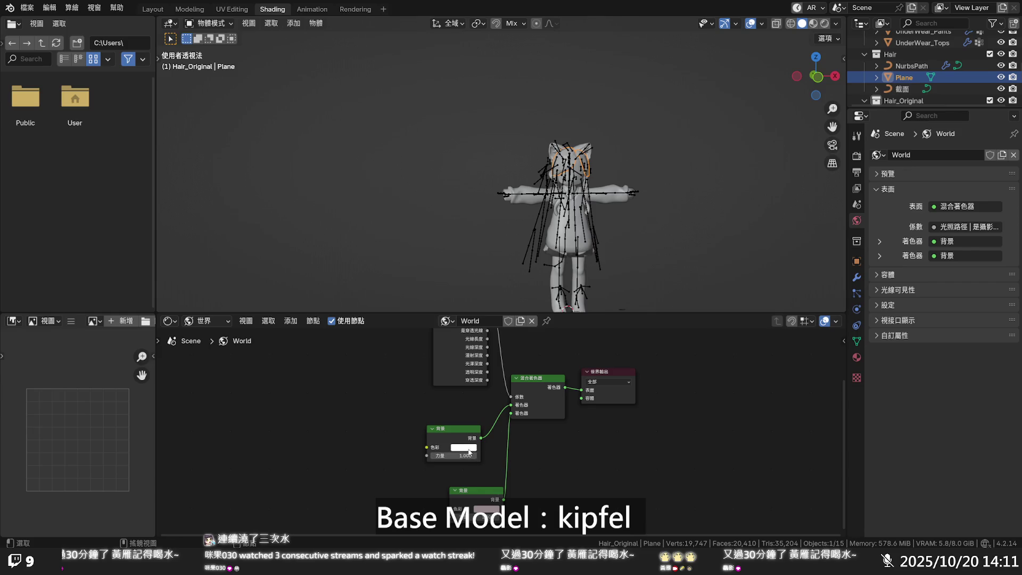
{"action": "middle_click_drag", "start_coordinate": [483, 457], "coordinate": [483, 450]}
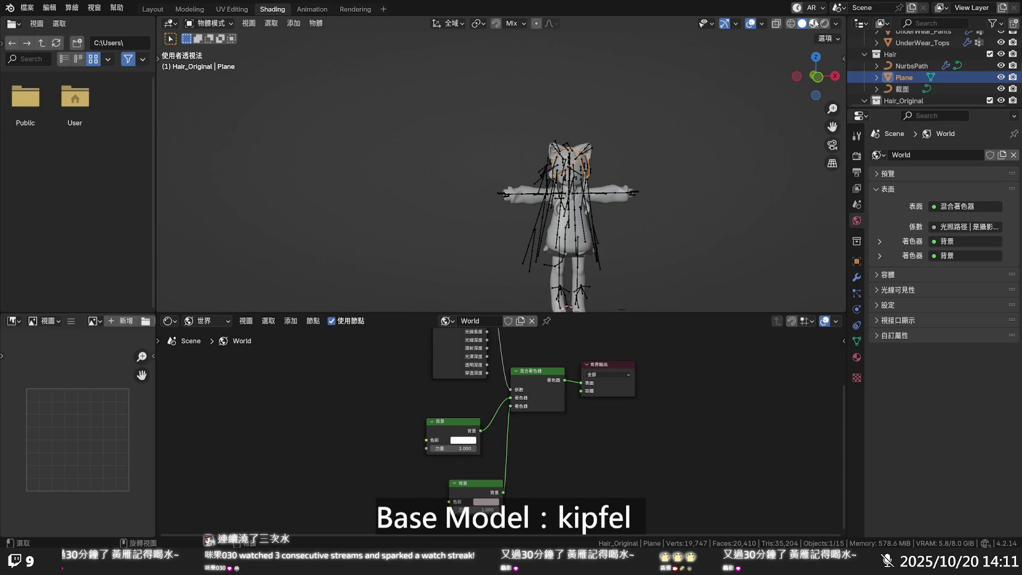
{"action": "left_click", "coordinate": [836, 24]}
- Set viewport Lighting to Studio and Color to Texture, then close up on the head
{"action": "left_click", "coordinate": [853, 116]}
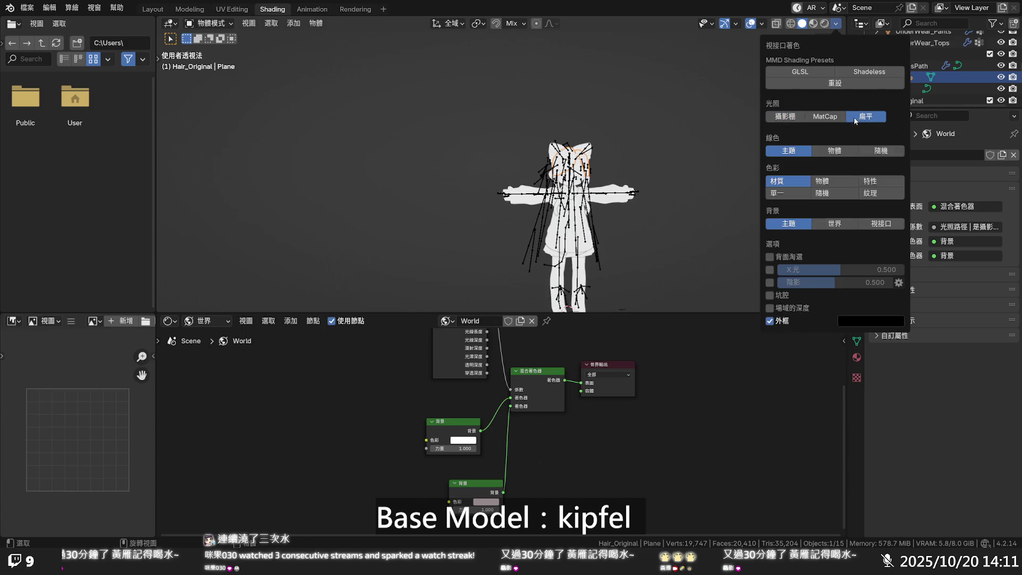
{"action": "left_click", "coordinate": [784, 117]}
{"action": "left_click", "coordinate": [881, 247]}
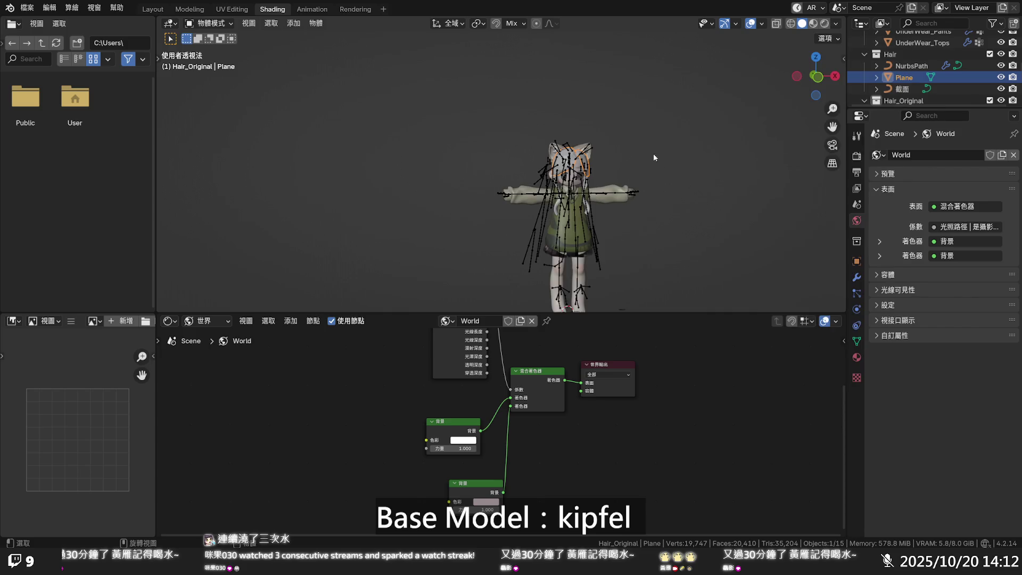
{"action": "scroll", "coordinate": [657, 156], "scroll_direction": "up", "scroll_amount": 4}
{"action": "middle_click_drag", "start_coordinate": [669, 149], "coordinate": [620, 152]}
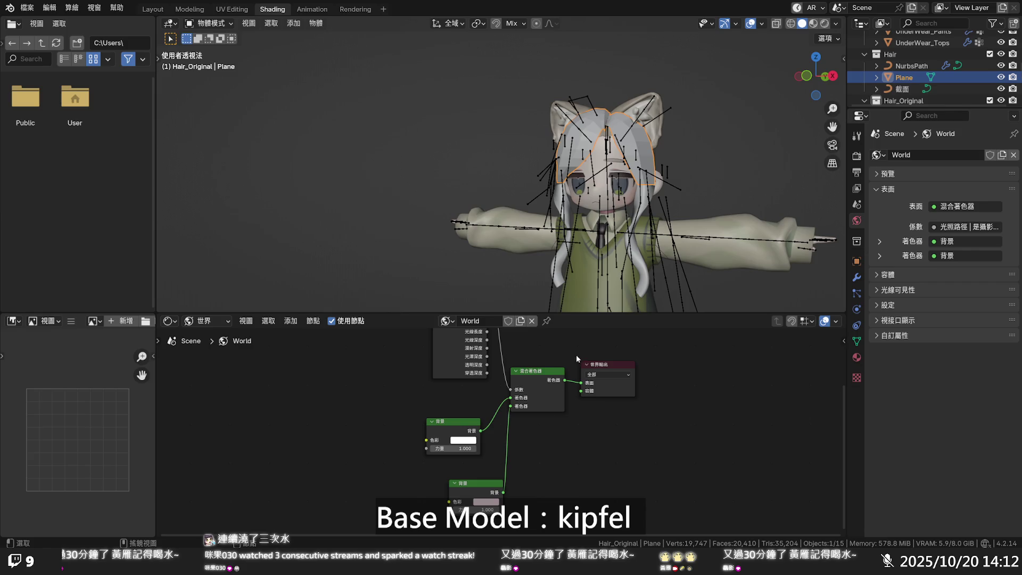
{"action": "scroll", "coordinate": [468, 373], "scroll_direction": "up", "scroll_amount": 1}
{"action": "scroll", "coordinate": [475, 375], "scroll_direction": "down", "scroll_amount": 2}
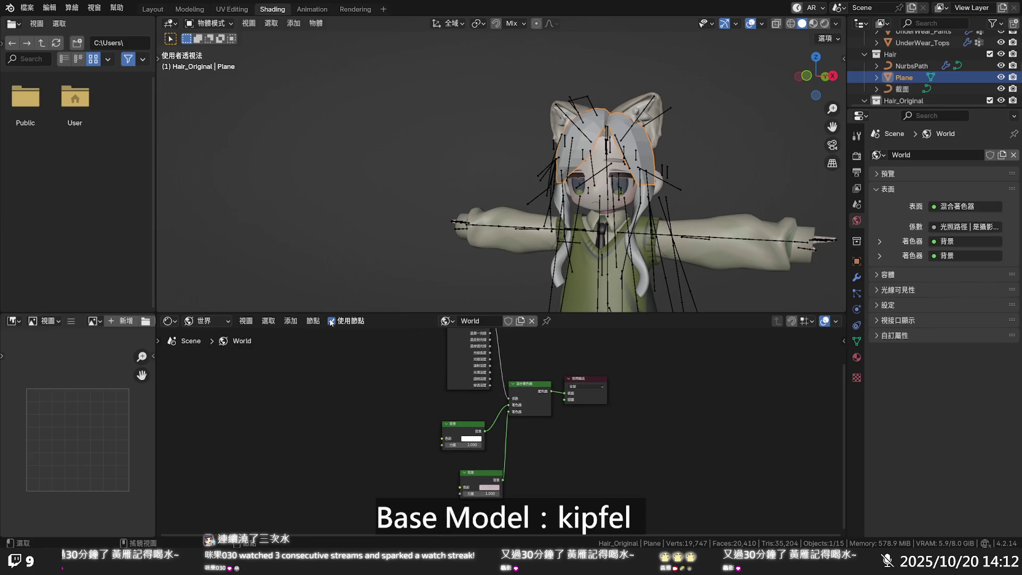
- Replace the World surface shader with a Principled BSDF and move its node clear of the output
{"action": "left_click", "coordinate": [967, 207]}
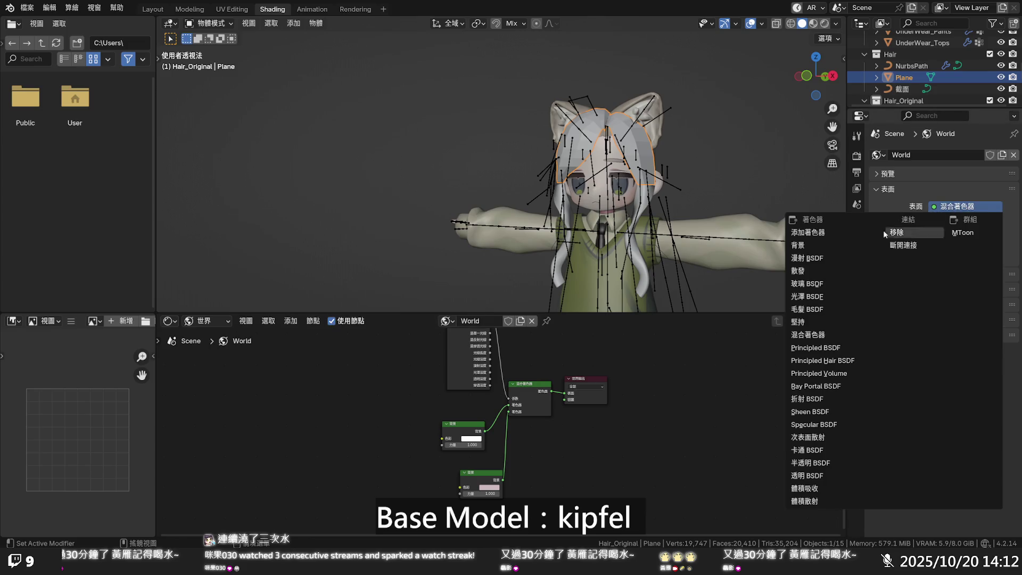
{"action": "left_click", "coordinate": [839, 346]}
{"action": "left_click_drag", "start_coordinate": [548, 384], "coordinate": [511, 375]}
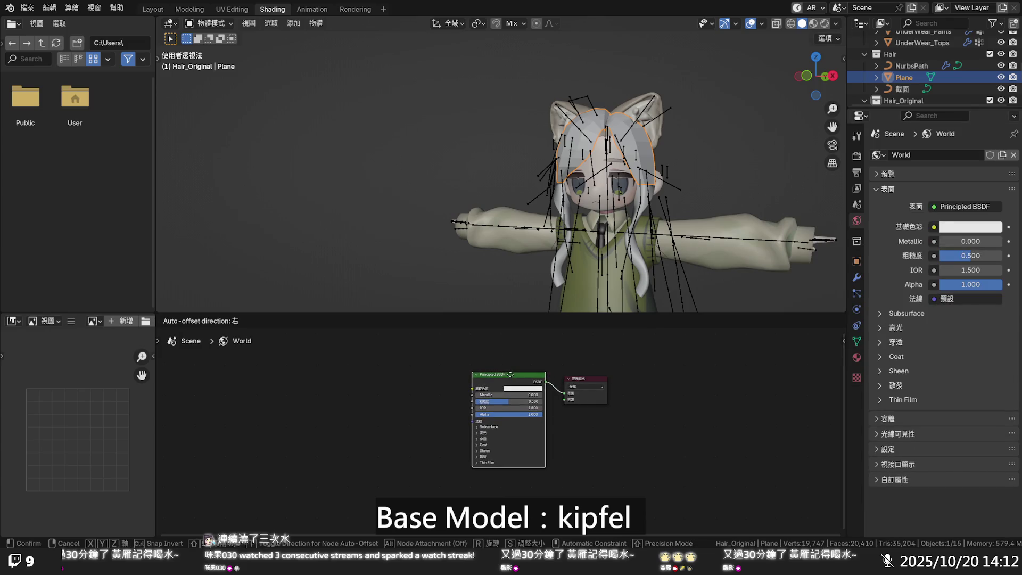
{"action": "scroll", "coordinate": [476, 388], "scroll_direction": "up", "scroll_amount": 2}
{"action": "scroll", "coordinate": [476, 387], "scroll_direction": "up", "scroll_amount": 1}
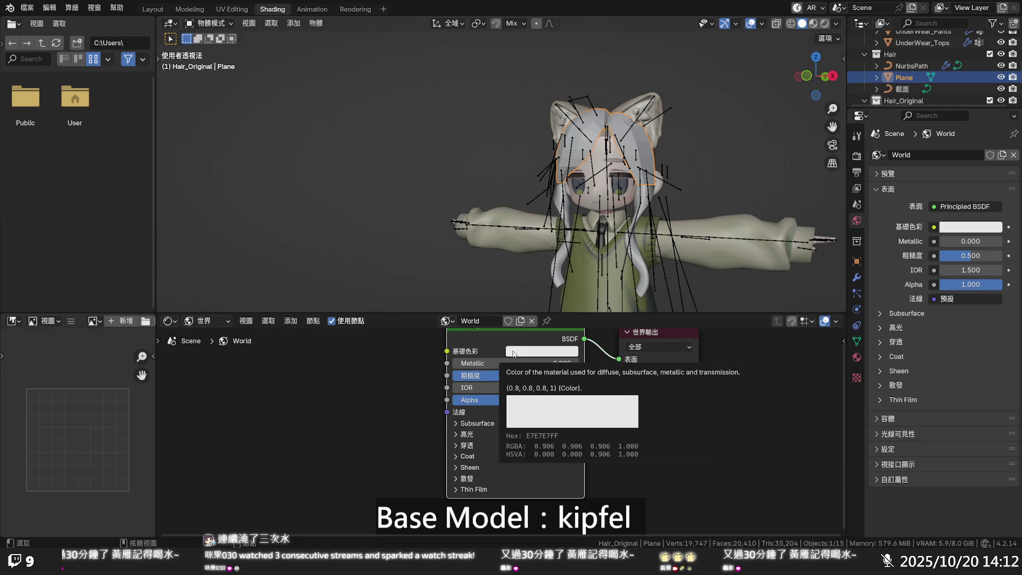
{"action": "left_click", "coordinate": [514, 354]}
{"action": "key", "text": "Escape"}
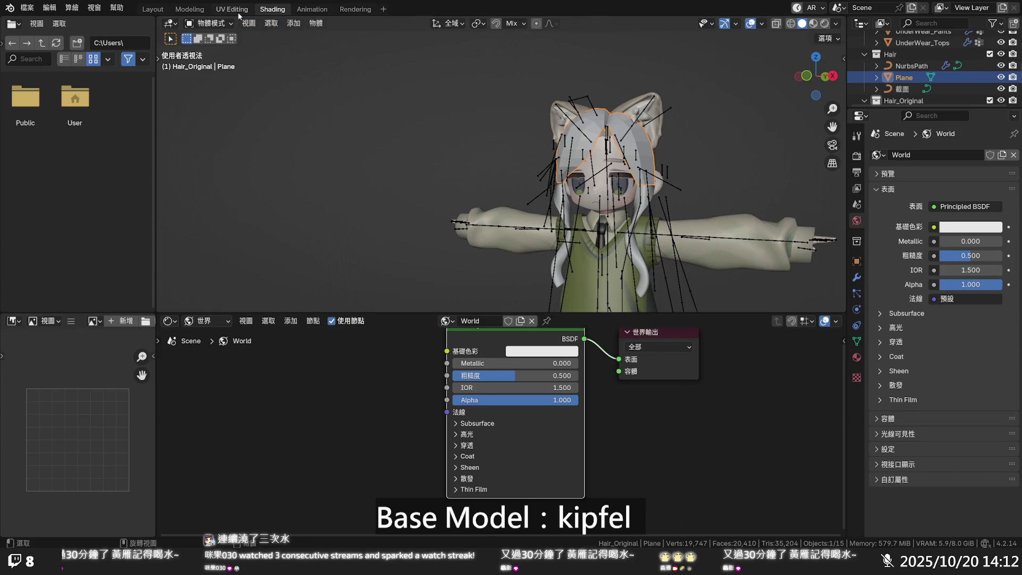
{"action": "scroll", "coordinate": [656, 102], "scroll_direction": "up", "scroll_amount": 3}
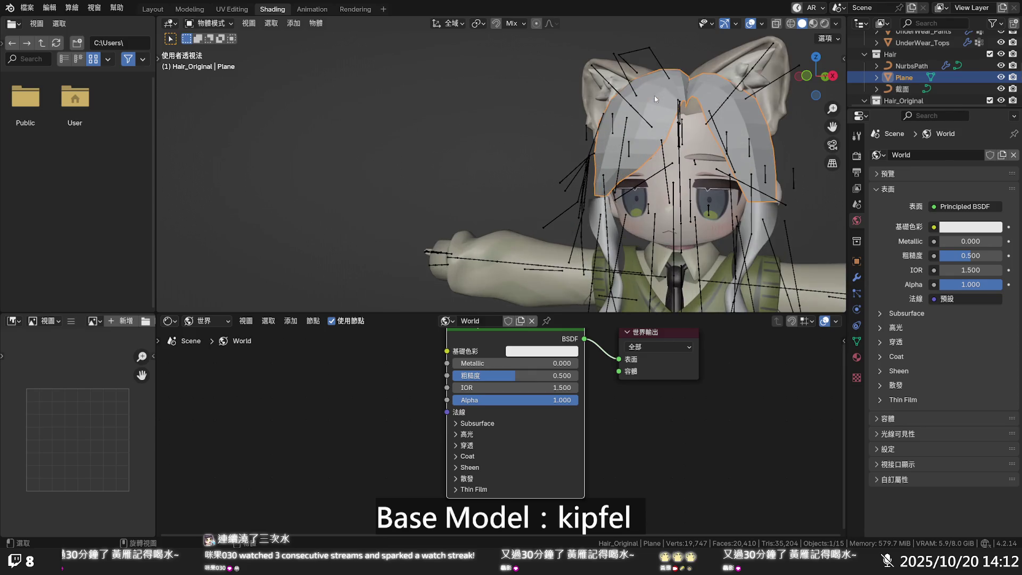
- Switch viewport lighting to Flat and eyedropper the hair's beige into Base Color
{"action": "left_click", "coordinate": [835, 23]}
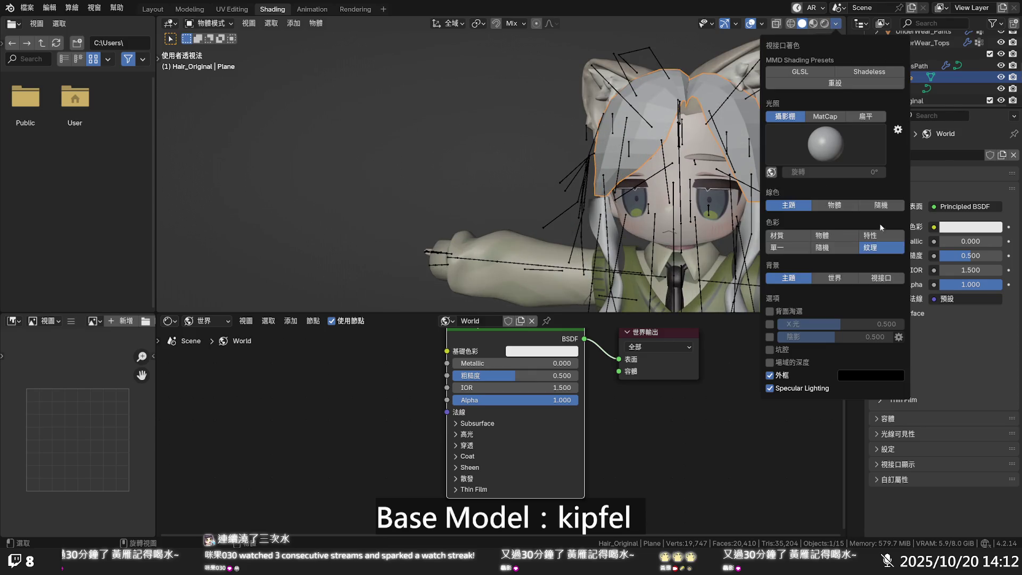
{"action": "left_click", "coordinate": [865, 116]}
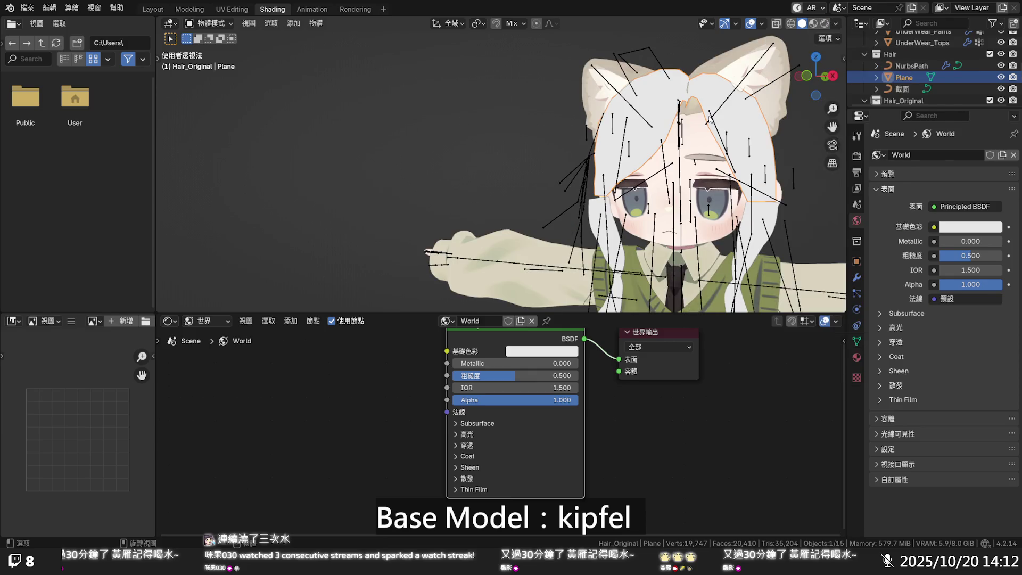
{"action": "left_click", "coordinate": [551, 355]}
{"action": "left_click", "coordinate": [619, 301]}
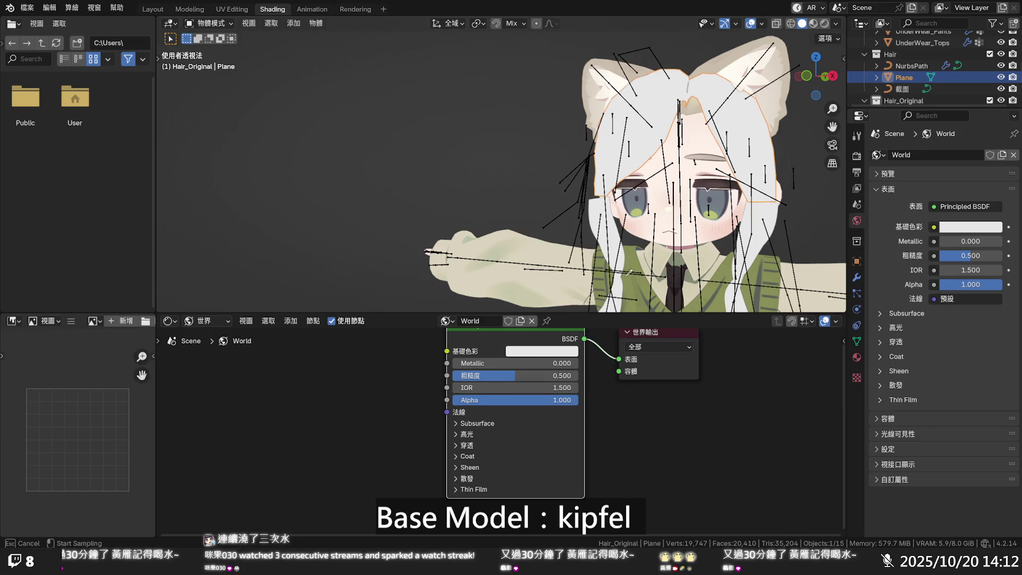
{"action": "left_click", "coordinate": [634, 76]}
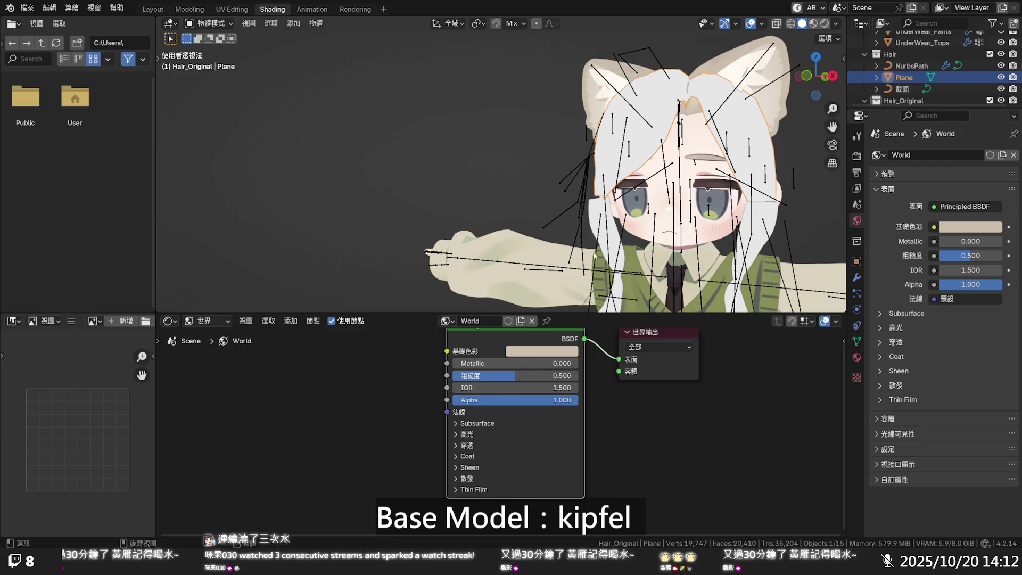
- Pan the node view and return to the Layout workspace showing the Plane's single Material slot
{"action": "middle_click_drag", "start_coordinate": [601, 376], "coordinate": [576, 406]}
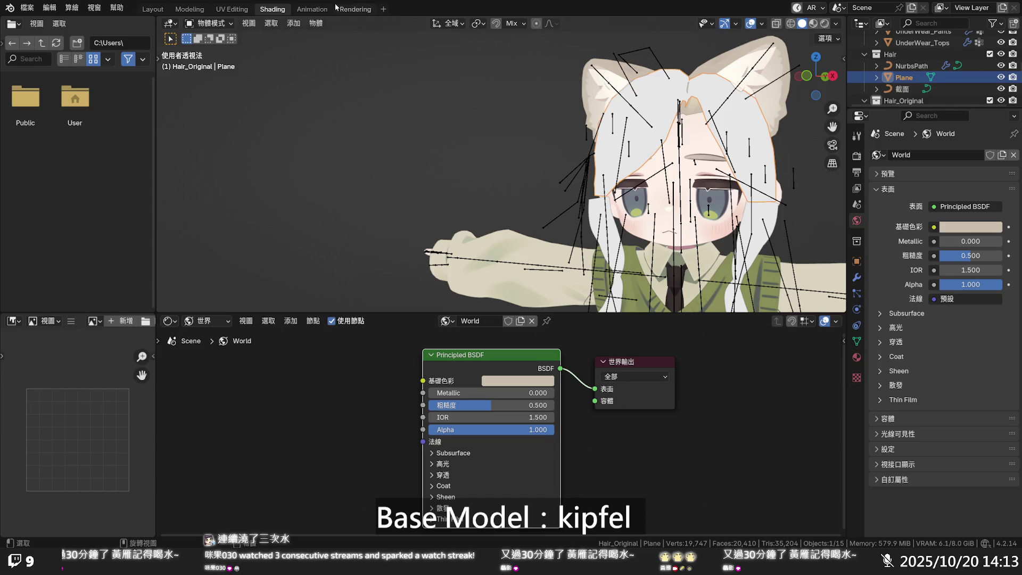
{"action": "left_click", "coordinate": [151, 10]}
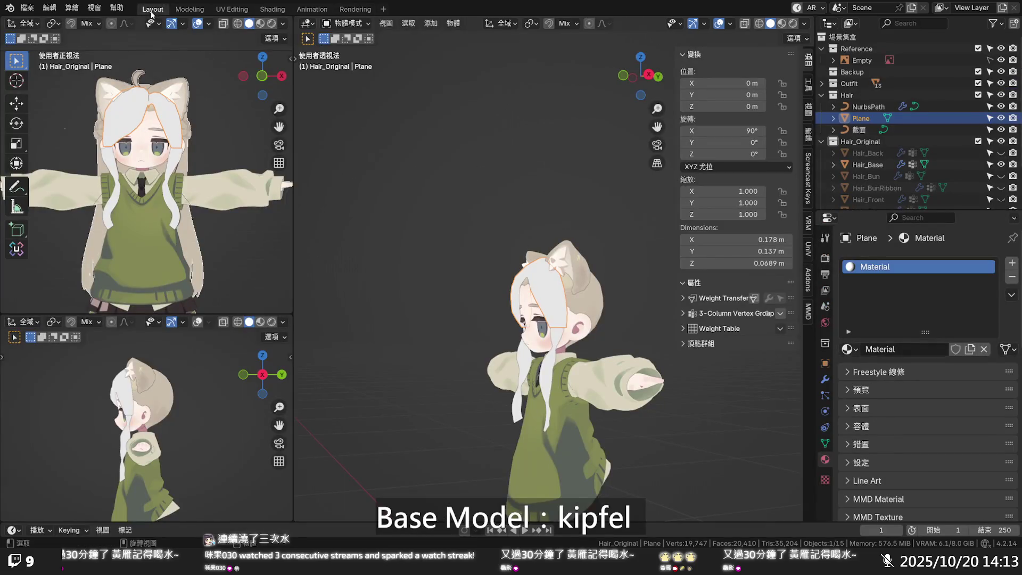
{"action": "middle_click_drag", "start_coordinate": [469, 266], "coordinate": [554, 263]}
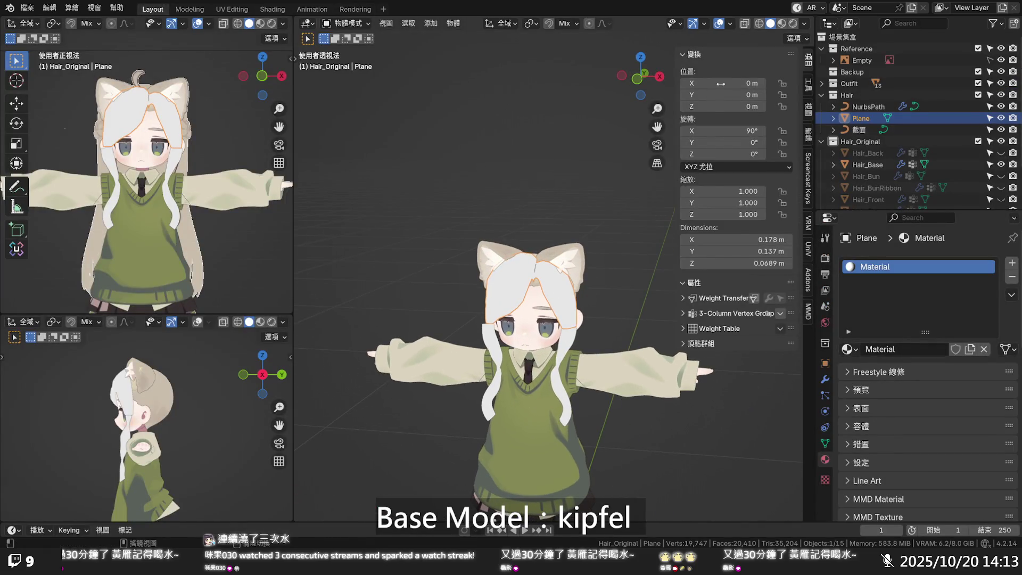
{"action": "left_click", "coordinate": [804, 25]}
{"action": "left_click", "coordinate": [772, 184]}
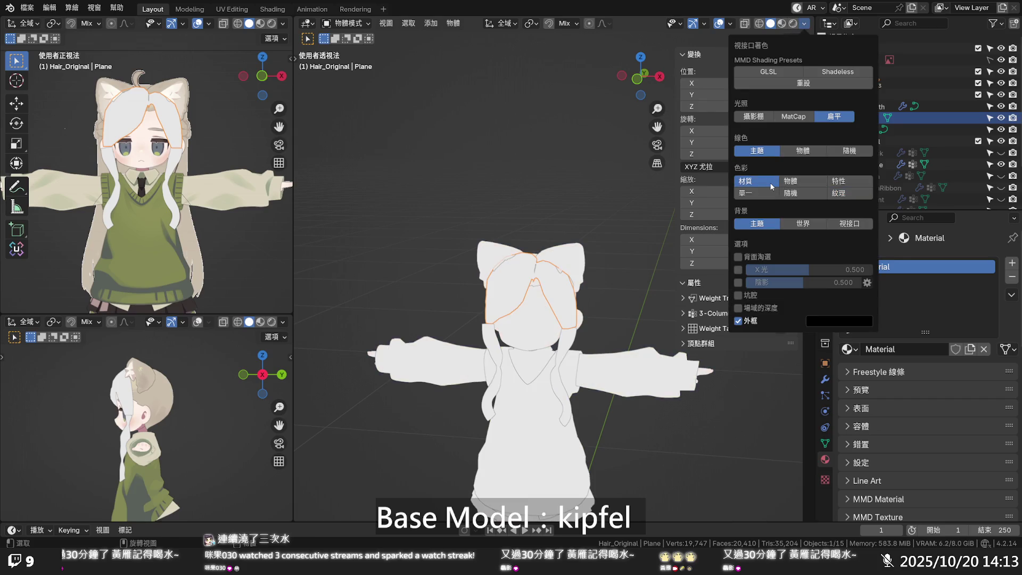
{"action": "left_click", "coordinate": [838, 194]}
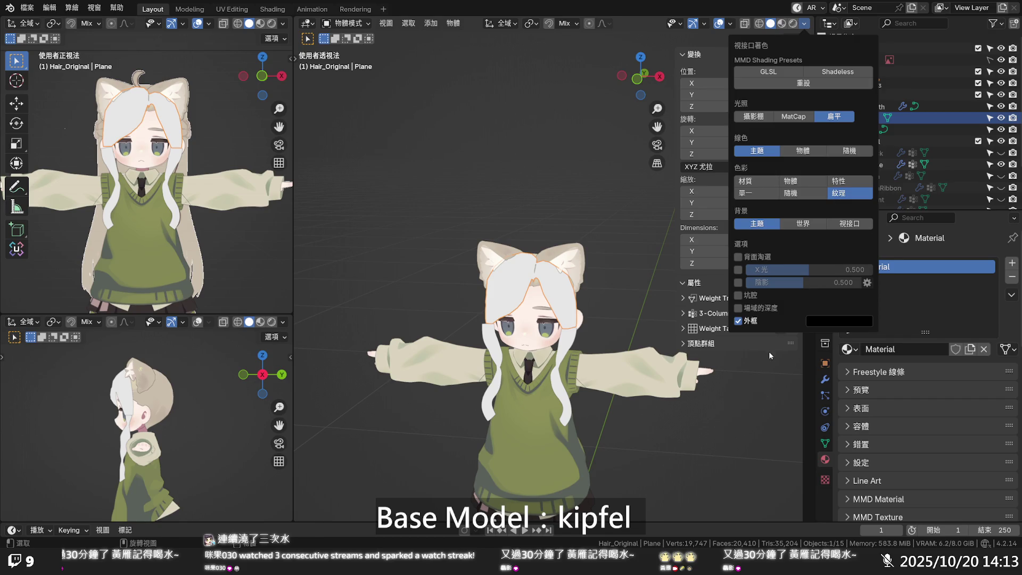
{"action": "double_click", "coordinate": [857, 268]}
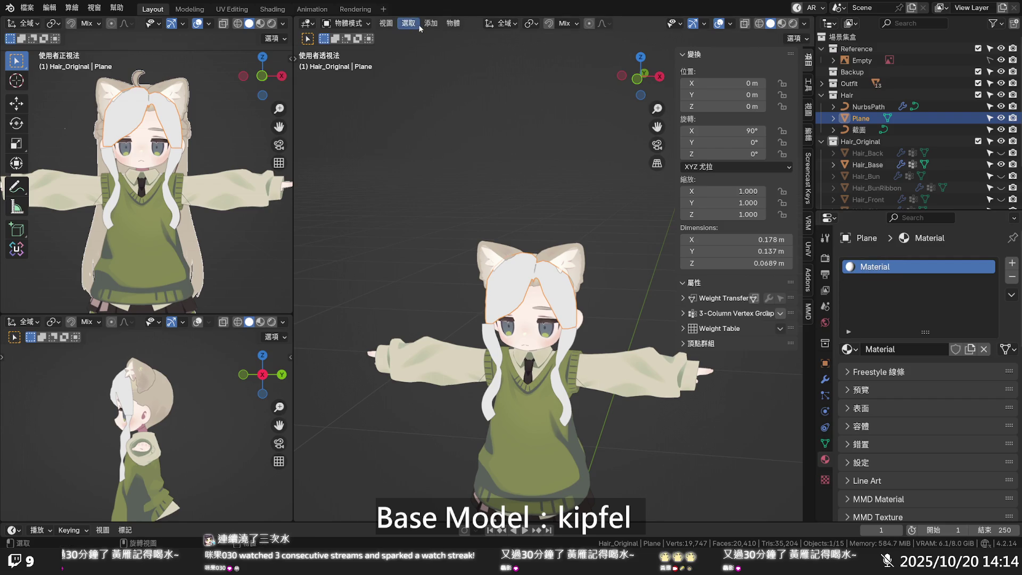
- Switch to the UV Editing workspace and select a vertex on the right bangs strand
{"action": "left_click", "coordinate": [232, 9]}
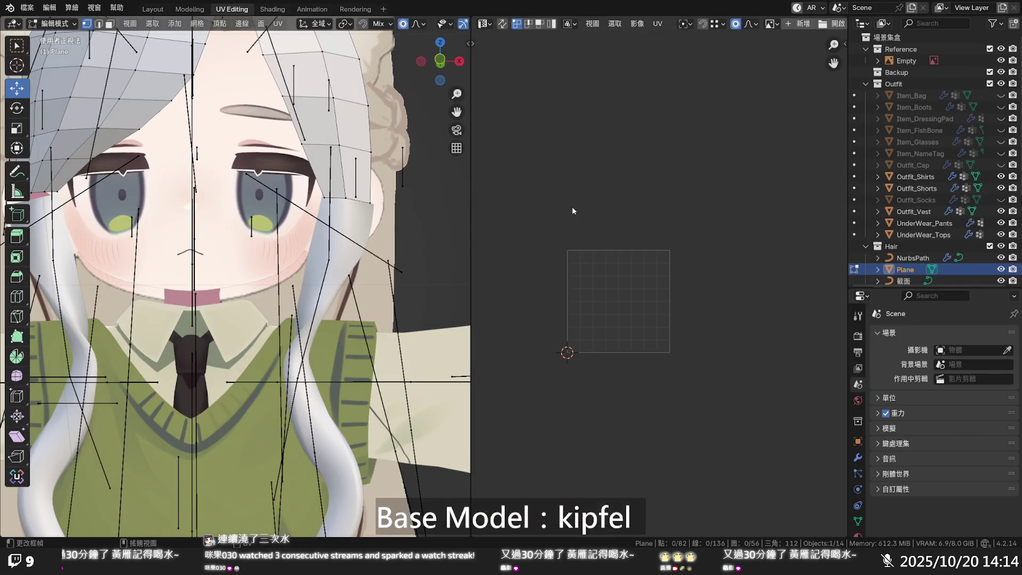
{"action": "scroll", "coordinate": [572, 207], "scroll_direction": "down", "scroll_amount": 1}
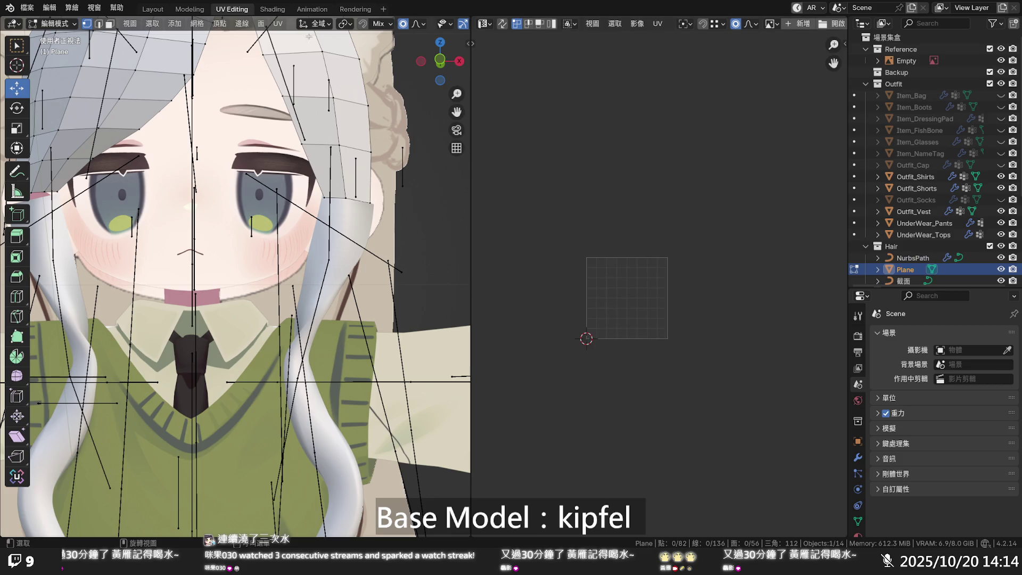
{"action": "scroll", "coordinate": [340, 128], "scroll_direction": "down", "scroll_amount": 3}
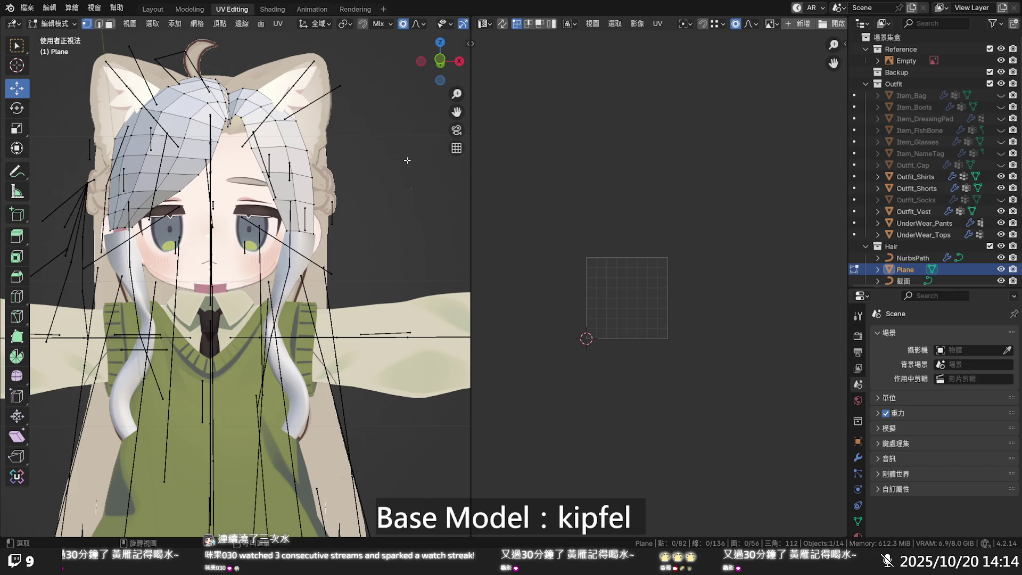
{"action": "scroll", "coordinate": [404, 159], "scroll_direction": "down", "scroll_amount": 2}
{"action": "scroll", "coordinate": [404, 159], "scroll_direction": "up", "scroll_amount": 2}
{"action": "scroll", "coordinate": [555, 224], "scroll_direction": "up", "scroll_amount": 2}
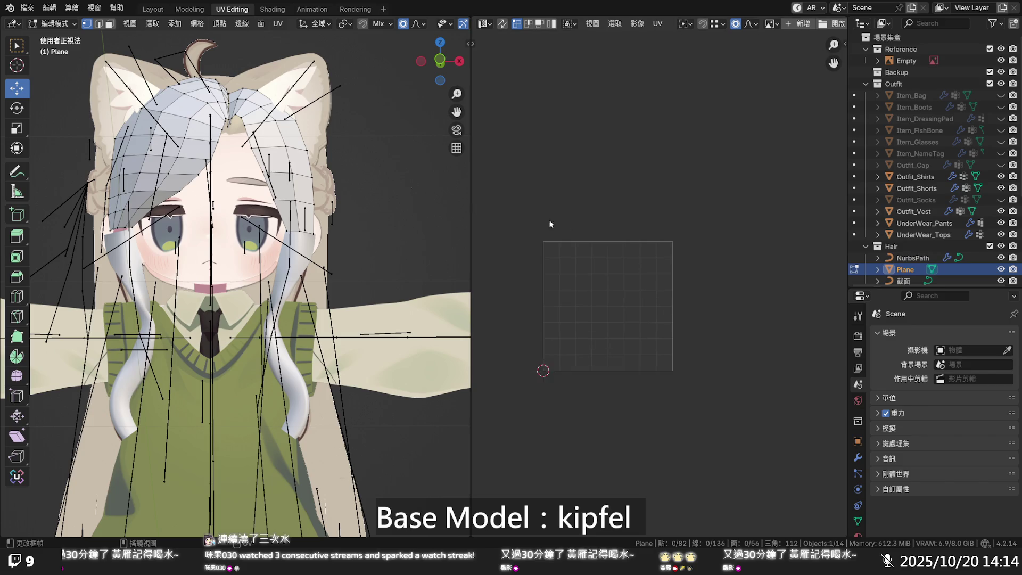
{"action": "left_click", "coordinate": [301, 156]}
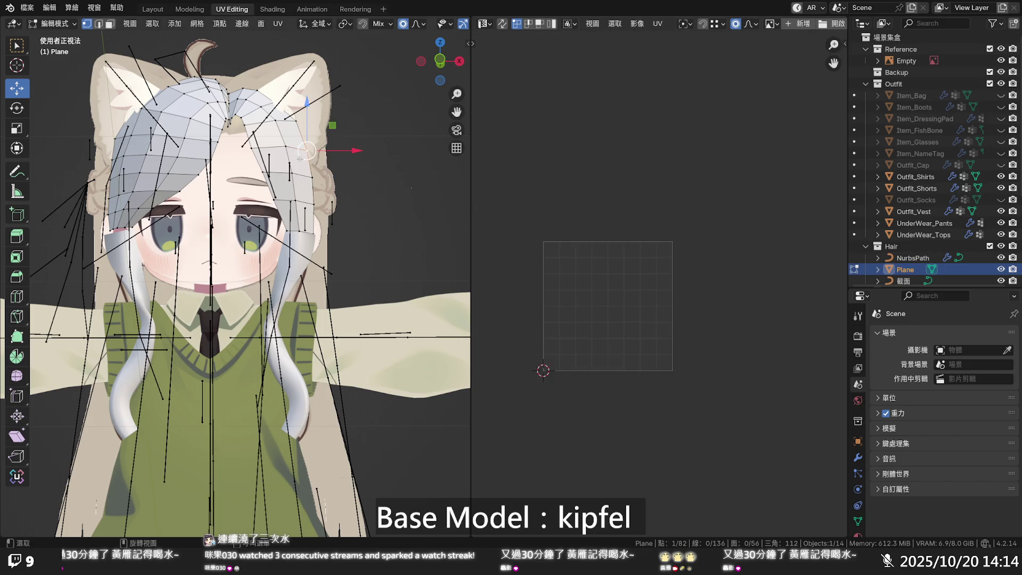
- Hide the armature Bones in Viewport Overlays and select a top-left bangs vertex
{"action": "scroll", "coordinate": [277, 25], "scroll_direction": "down", "scroll_amount": 5}
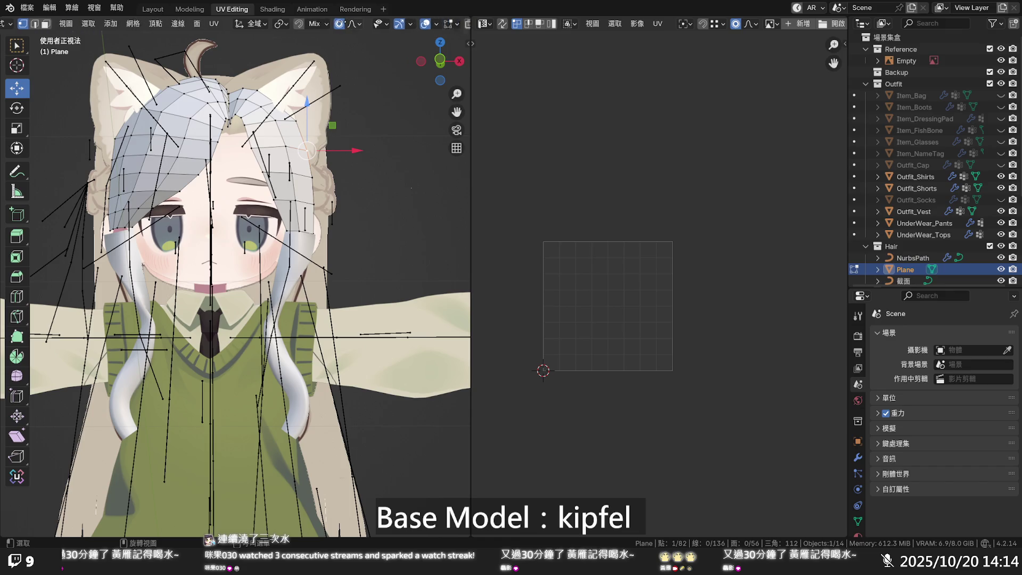
{"action": "left_click", "coordinate": [367, 24]}
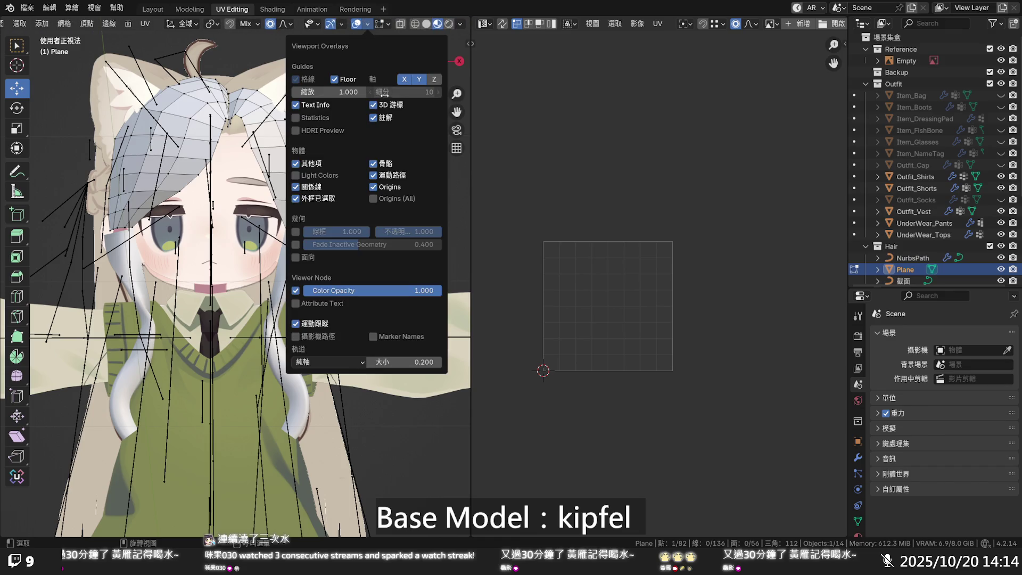
{"action": "left_click", "coordinate": [383, 165]}
{"action": "left_click", "coordinate": [185, 133]}
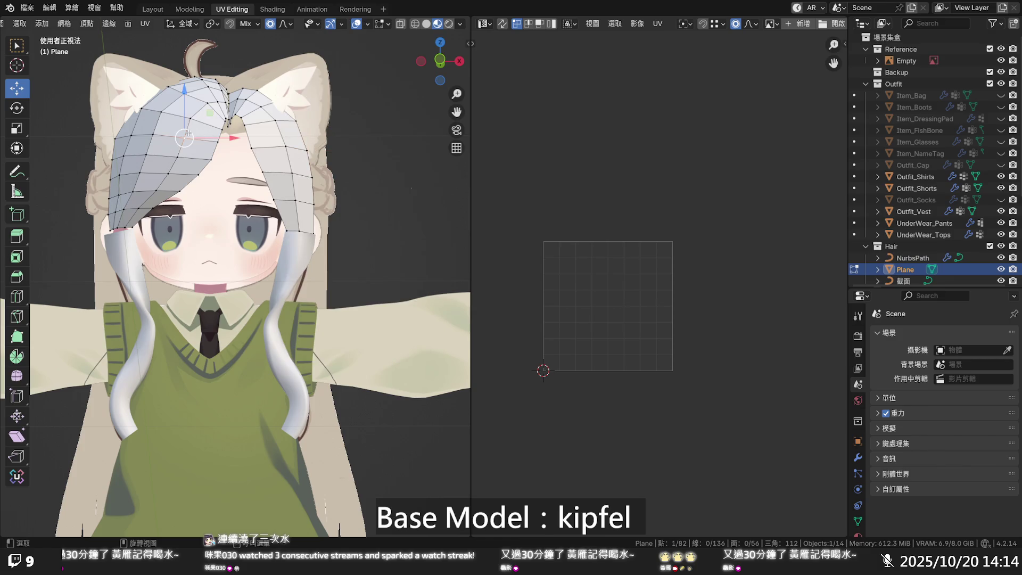
- Select all bangs vertices and Unwrap them into UV islands
{"action": "key", "text": "a"}
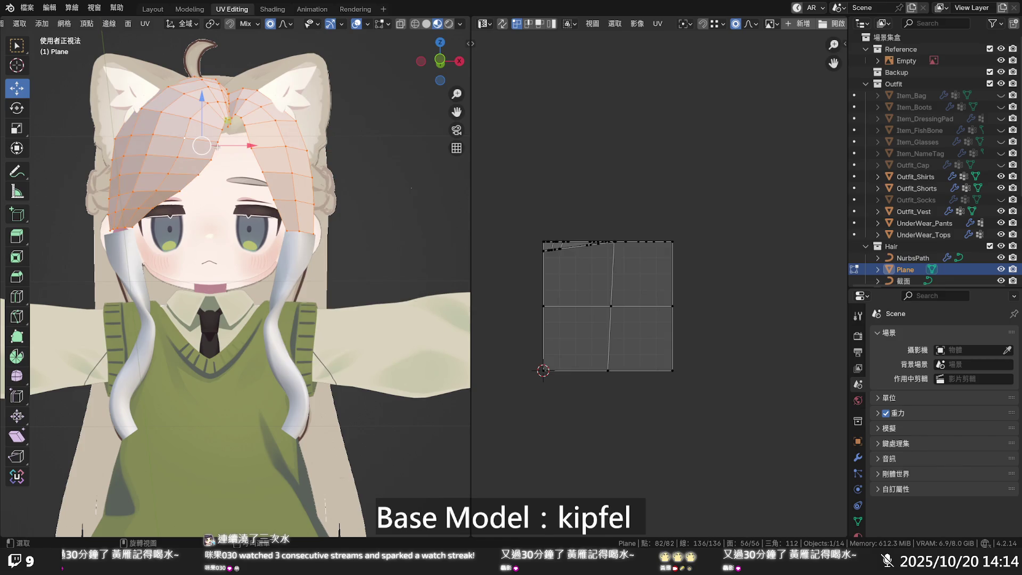
{"action": "scroll", "coordinate": [570, 235], "scroll_direction": "up", "scroll_amount": 1}
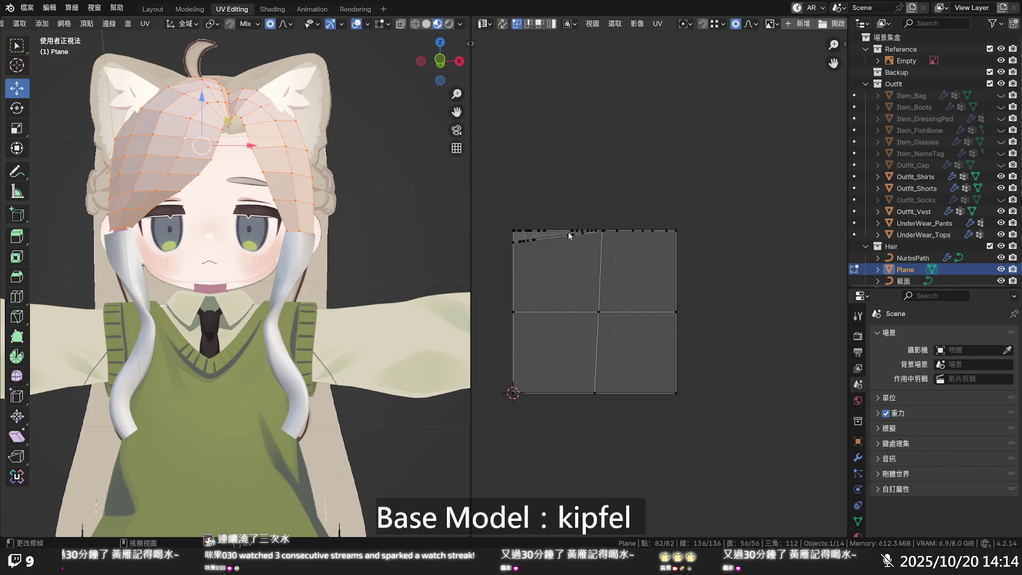
{"action": "right_click", "coordinate": [203, 127]}
{"action": "mouse_move", "coordinate": [204, 128]}
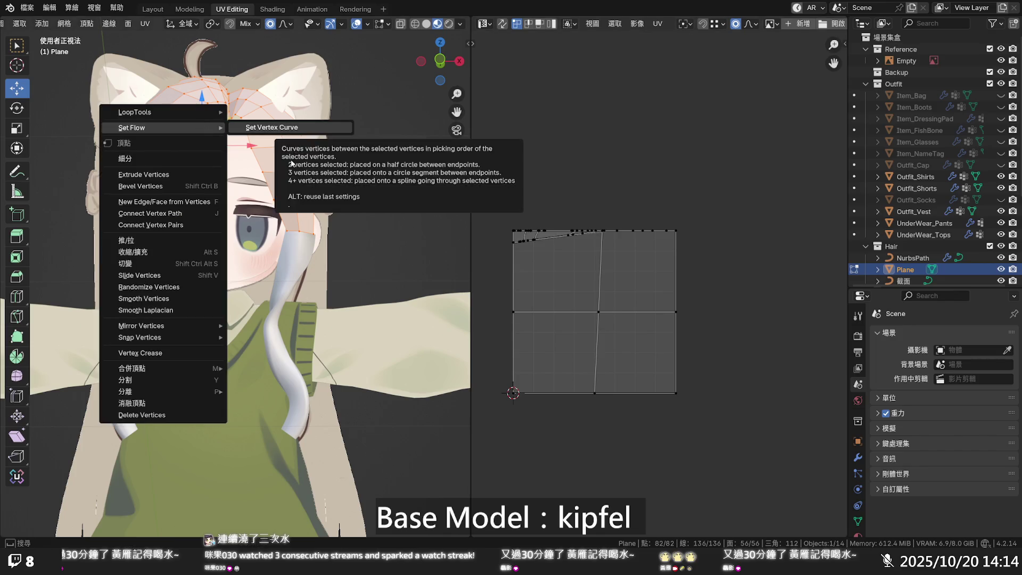
{"action": "key", "text": "Escape"}
{"action": "key", "text": "u"}
{"action": "left_click", "coordinate": [273, 140]}
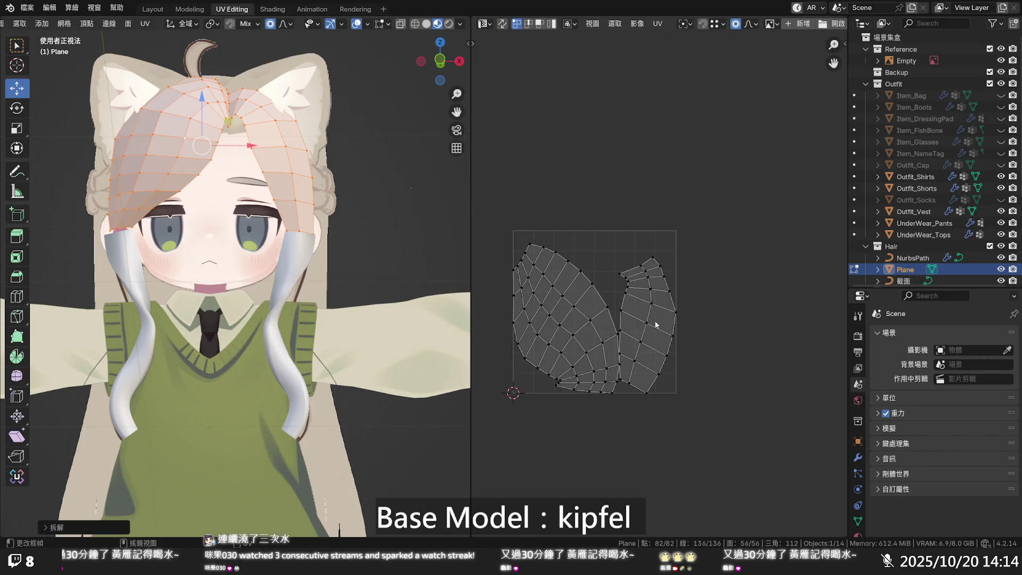
- Scale all the UV islands down into a small cluster
{"action": "key", "text": "a"}
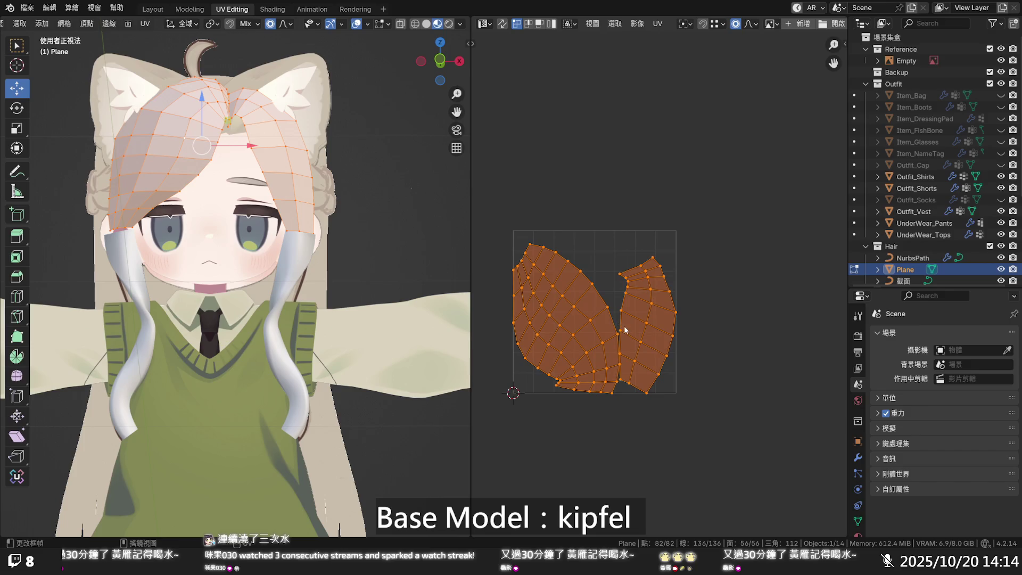
{"action": "key", "text": "s"}
{"action": "left_click", "coordinate": [603, 295]}
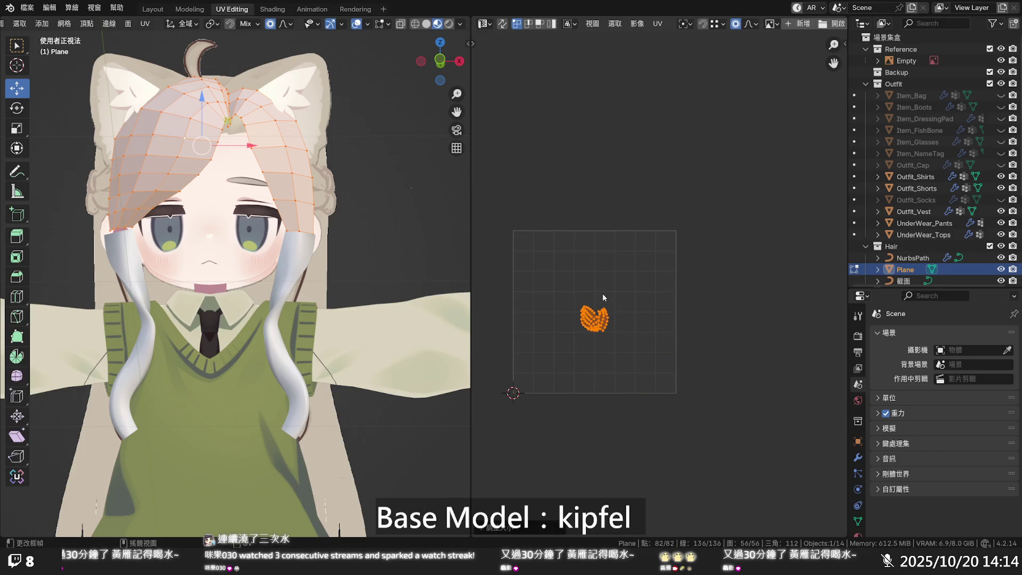
{"action": "scroll", "coordinate": [589, 283], "scroll_direction": "up", "scroll_amount": 2}
- Reselect all bangs vertices after a cancelled scale and return to the Modeling workspace
{"action": "left_click", "coordinate": [399, 174]}
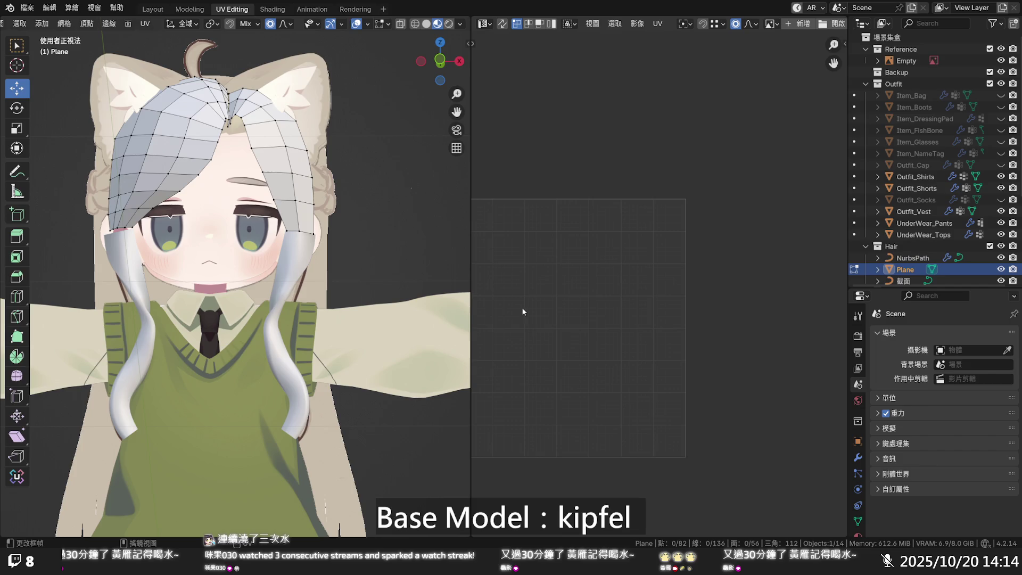
{"action": "left_click", "coordinate": [292, 172]}
{"action": "key", "text": "s"}
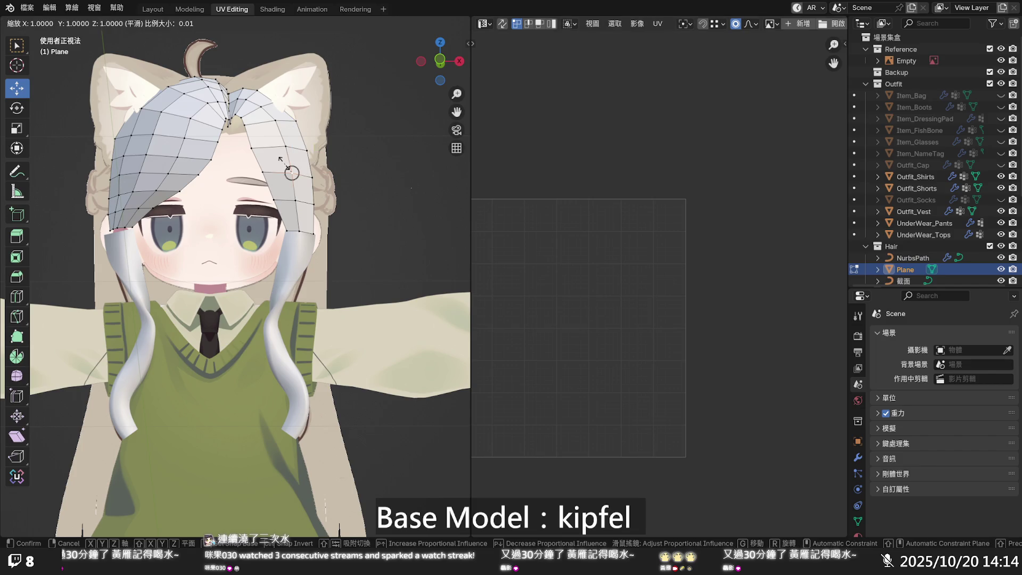
{"action": "right_click", "coordinate": [279, 160]}
{"action": "key", "text": "a"}
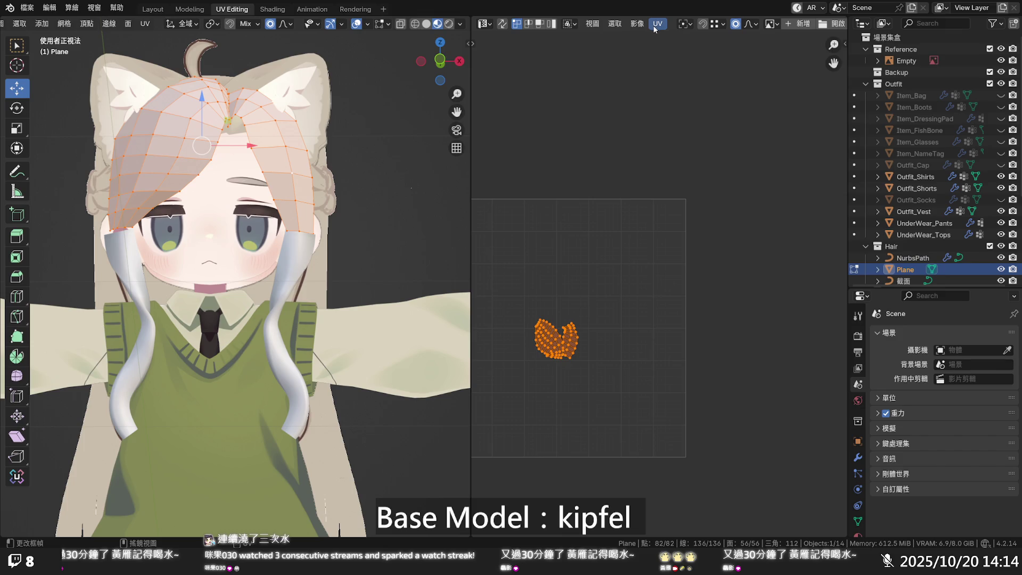
{"action": "left_click", "coordinate": [200, 10]}
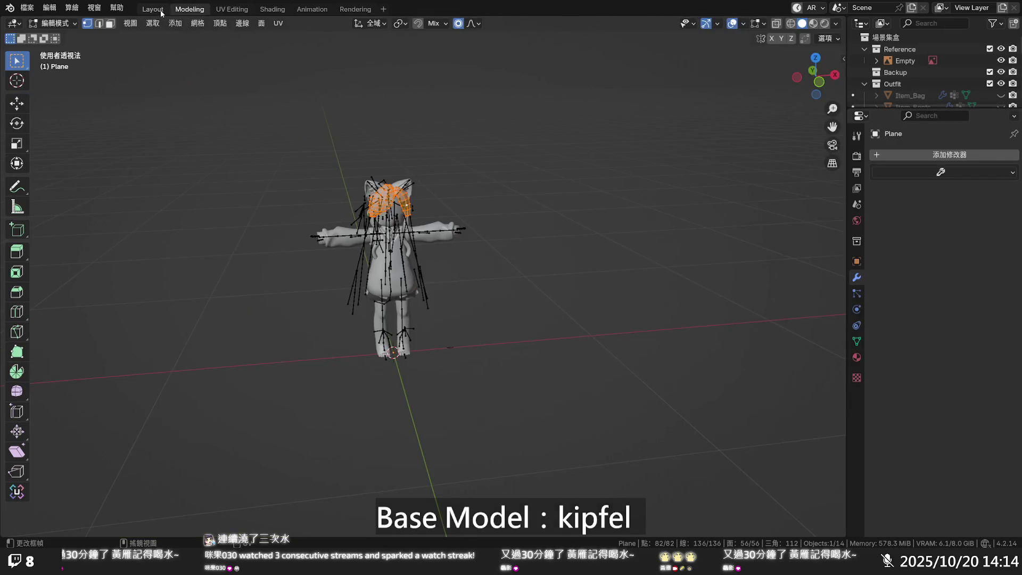
- In Layout, delete the Plane's Material slot and assign the existing Hair material
{"action": "left_click", "coordinate": [162, 11]}
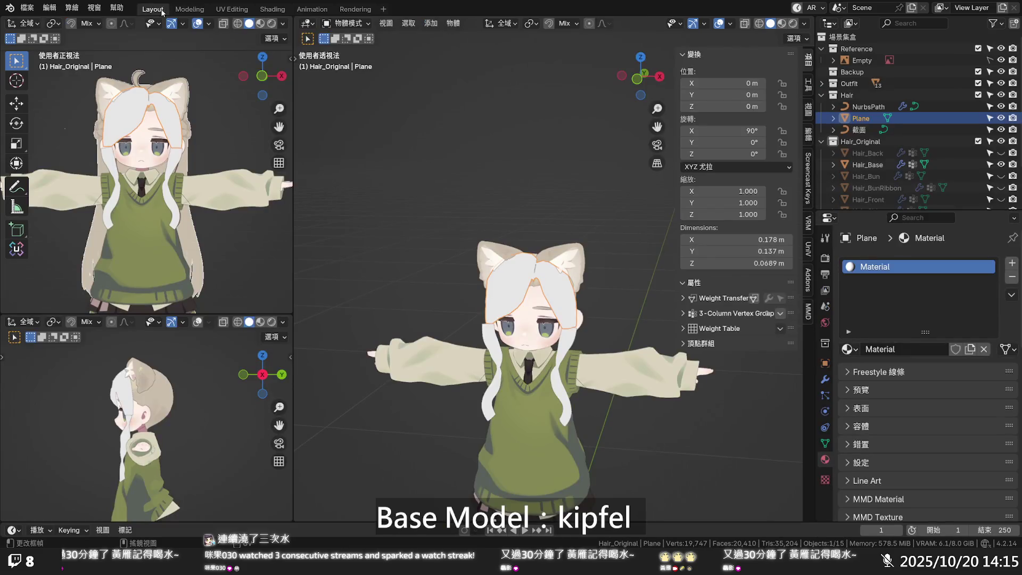
{"action": "left_click", "coordinate": [1010, 277]}
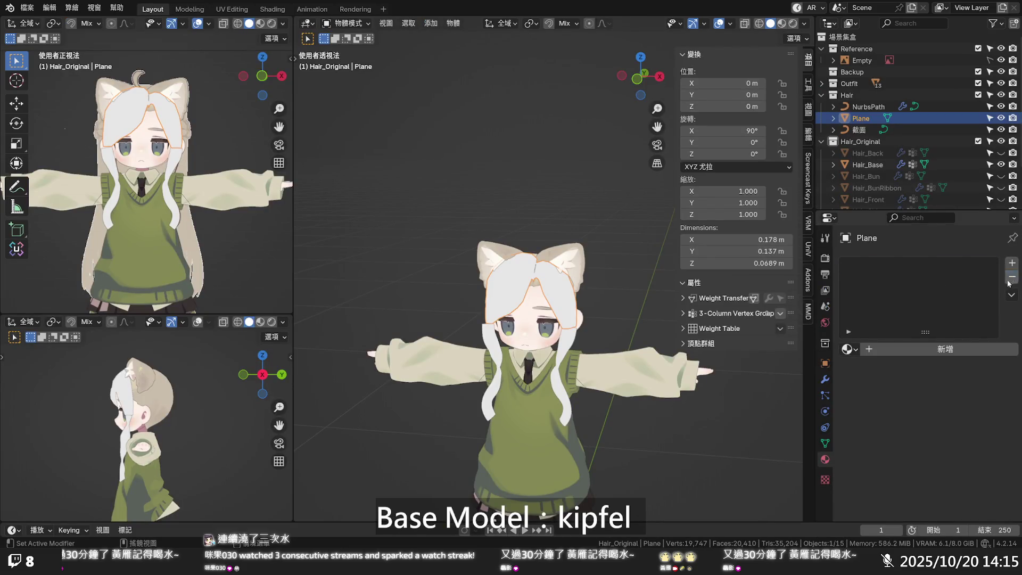
{"action": "left_click", "coordinate": [849, 349]}
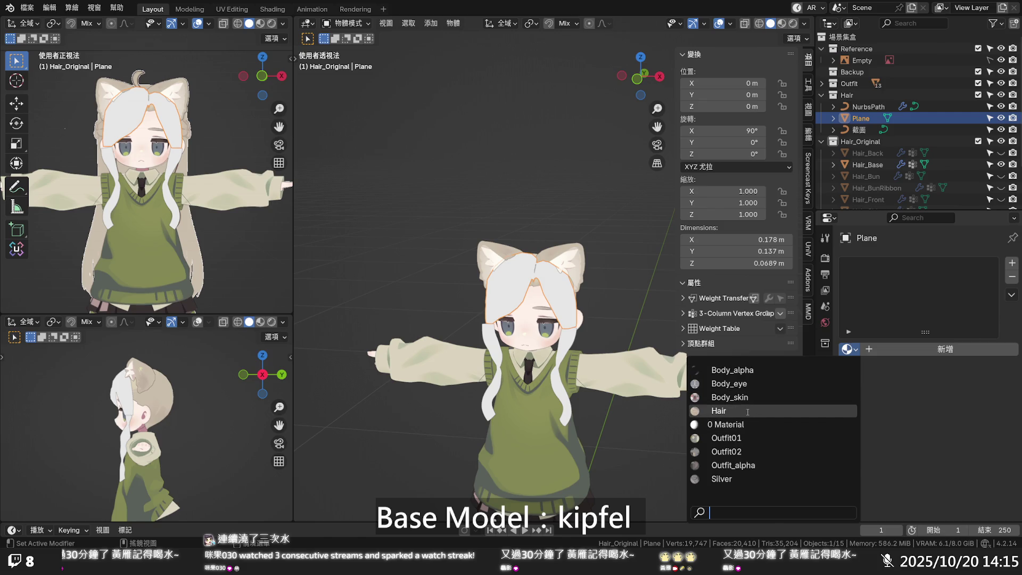
{"action": "left_click", "coordinate": [746, 411]}
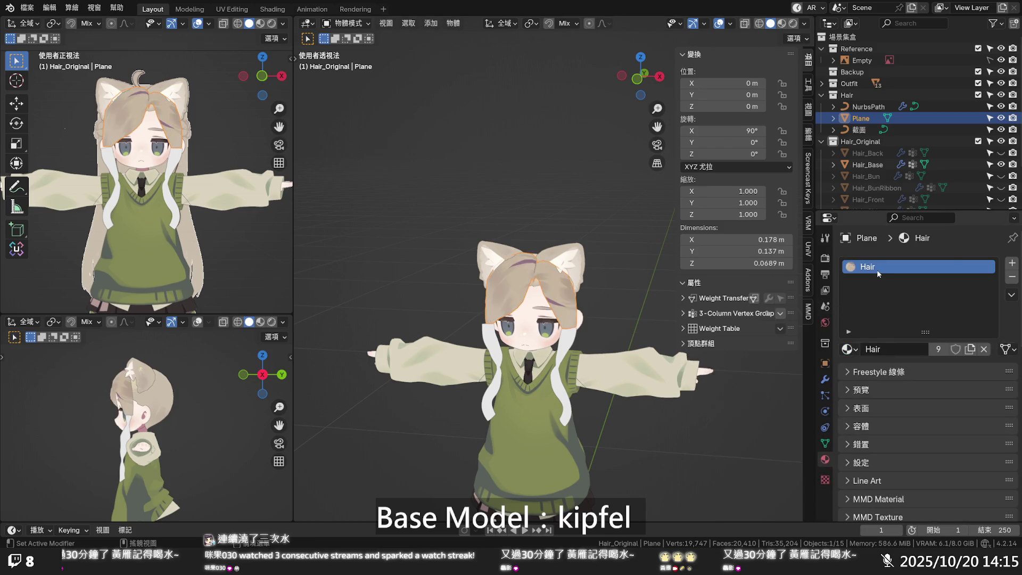
- In UV Editing, display the kipfel_hair.png texture behind the bangs UVs
{"action": "left_click", "coordinate": [237, 12]}
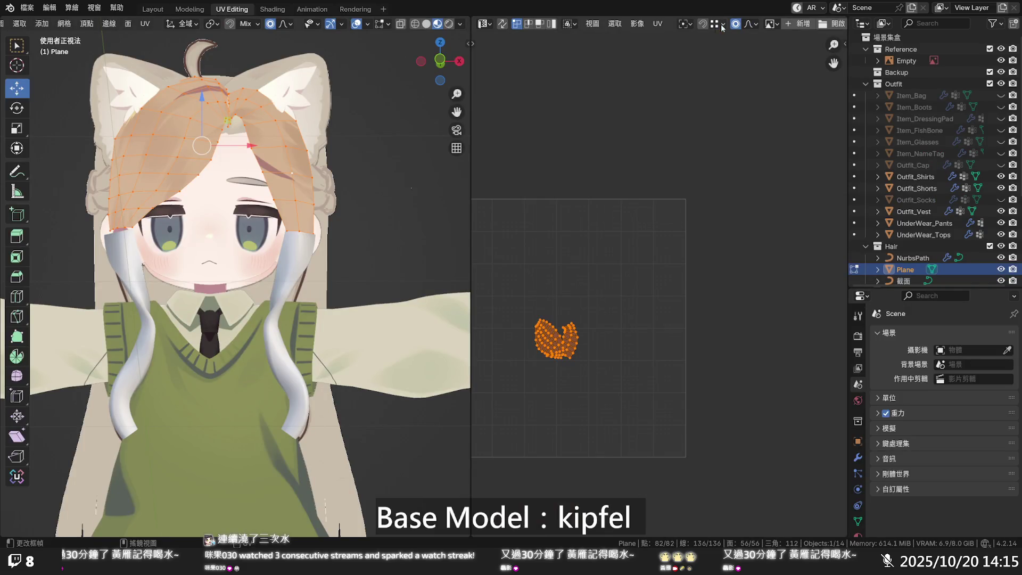
{"action": "left_click", "coordinate": [771, 24]}
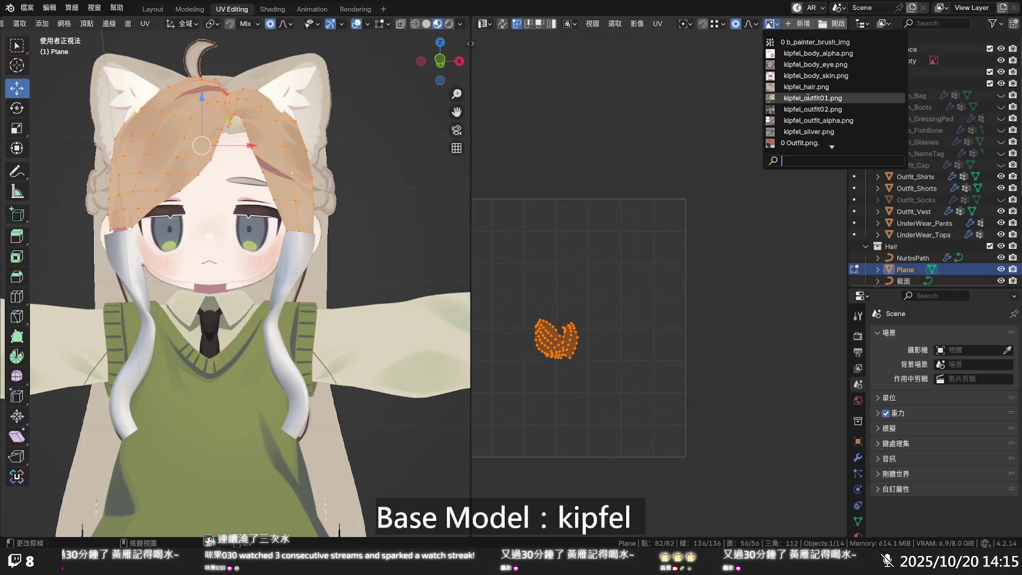
{"action": "left_click", "coordinate": [814, 88]}
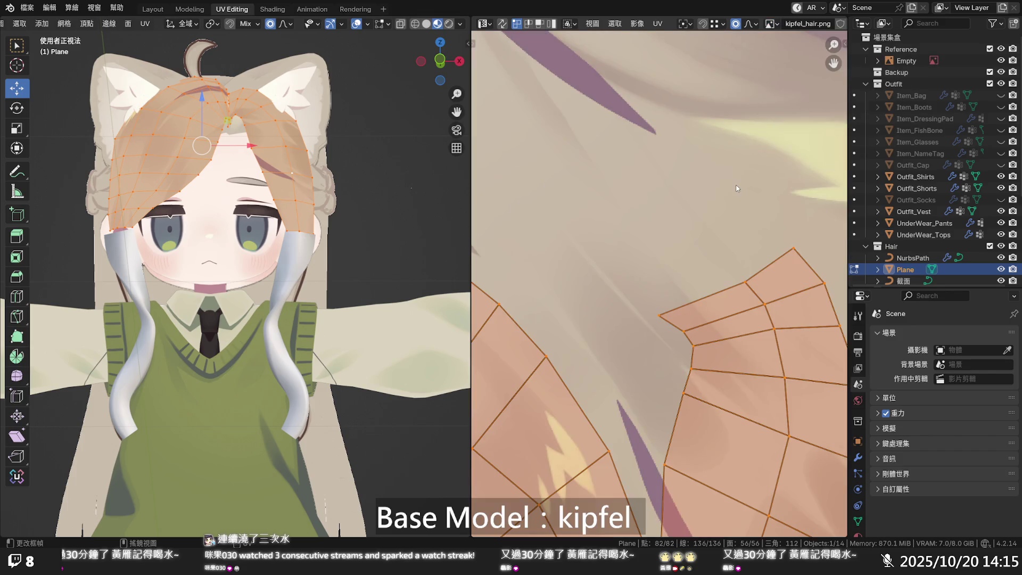
{"action": "scroll", "coordinate": [729, 202], "scroll_direction": "down", "scroll_amount": 10}
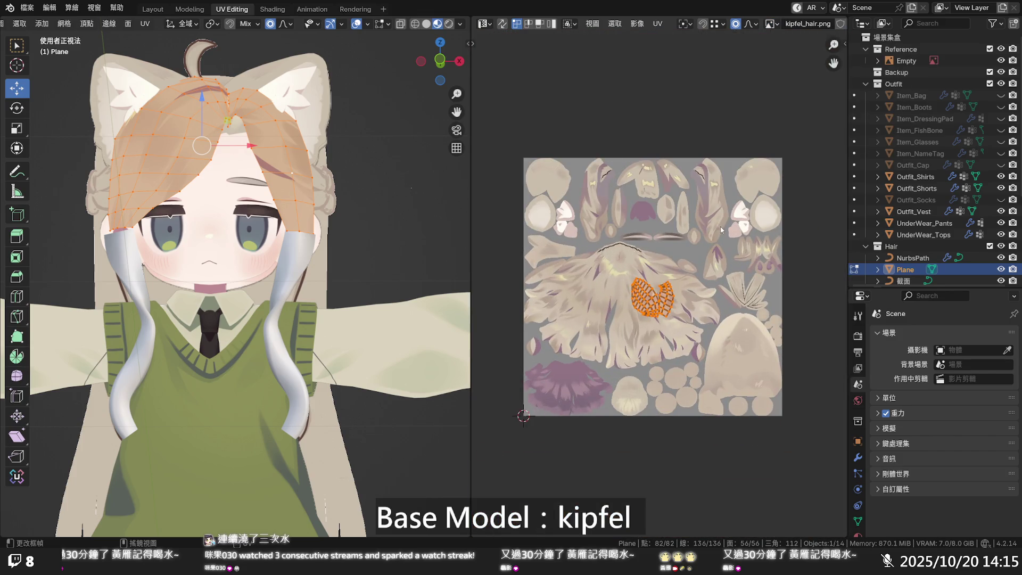
{"action": "scroll", "coordinate": [713, 255], "scroll_direction": "up", "scroll_amount": 1}
- Shrink the UV island, place it on the lower-right hair patch, and exit Edit Mode
{"action": "key", "text": "s"}
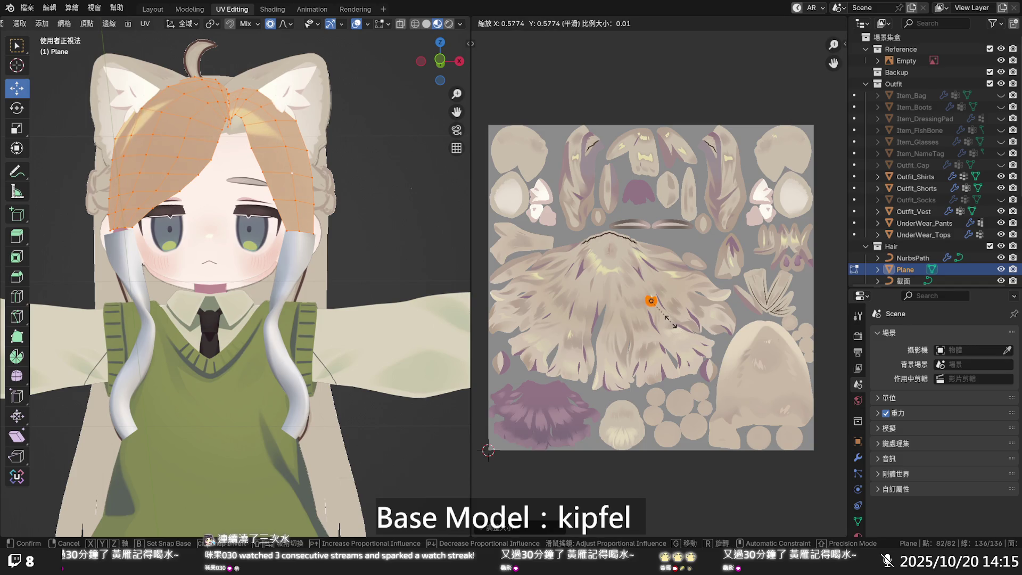
{"action": "key", "text": "g"}
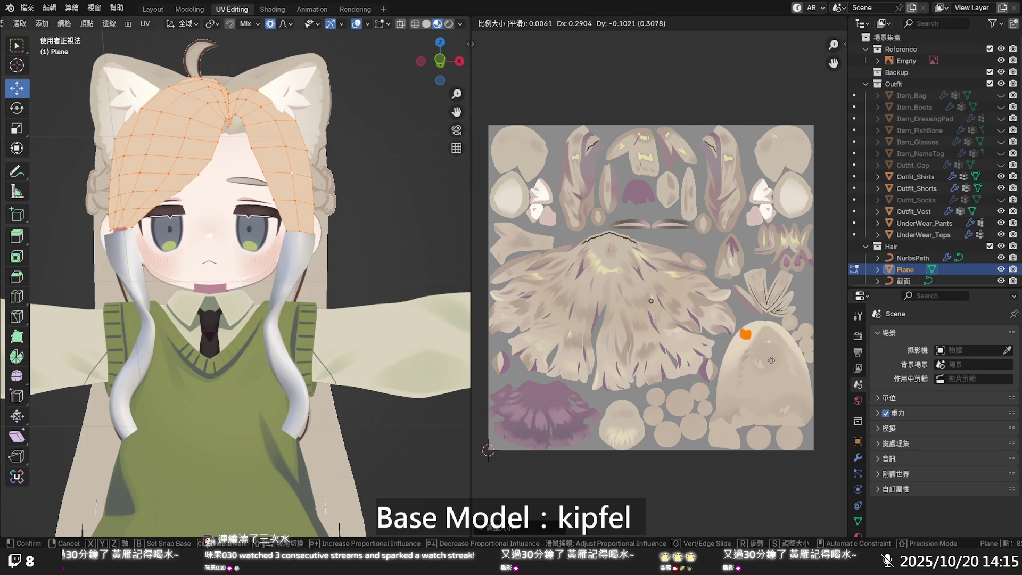
{"action": "left_click", "coordinate": [797, 409]}
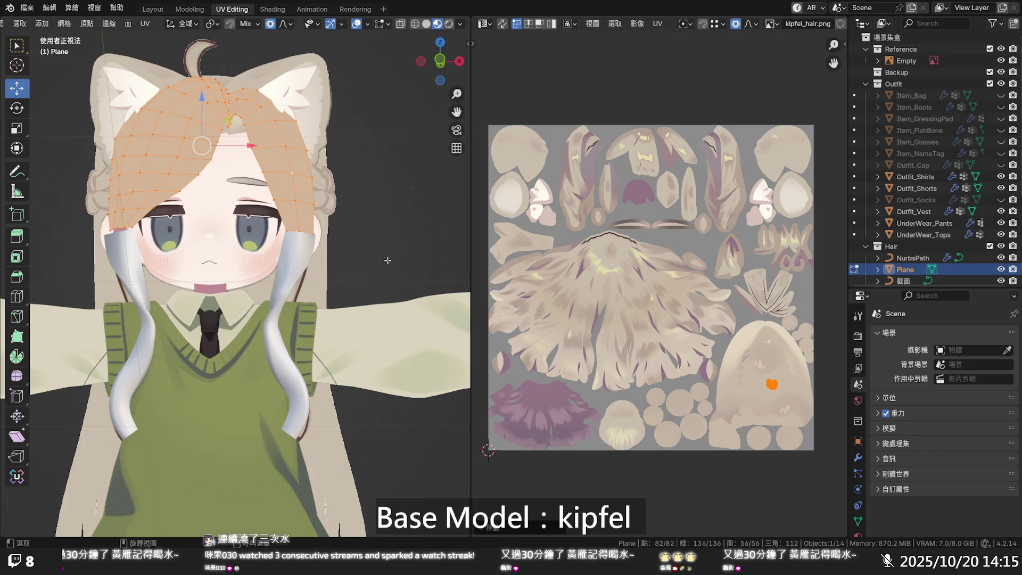
{"action": "key", "text": "Tab"}
- Select only the bangs Plane object
{"action": "scroll", "coordinate": [383, 213], "scroll_direction": "down", "scroll_amount": 3}
{"action": "left_click", "coordinate": [382, 212]}
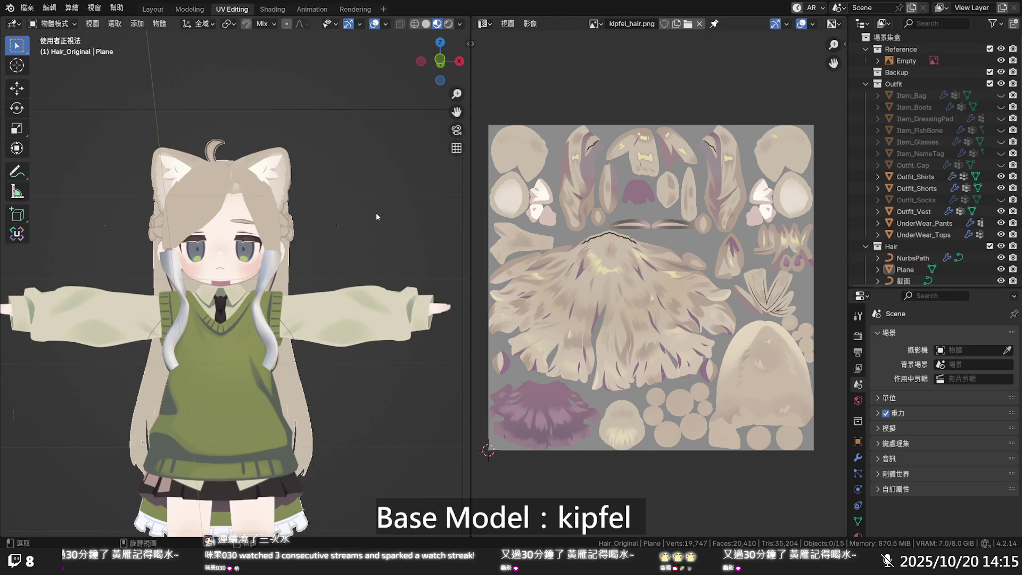
{"action": "scroll", "coordinate": [376, 213], "scroll_direction": "up", "scroll_amount": 2}
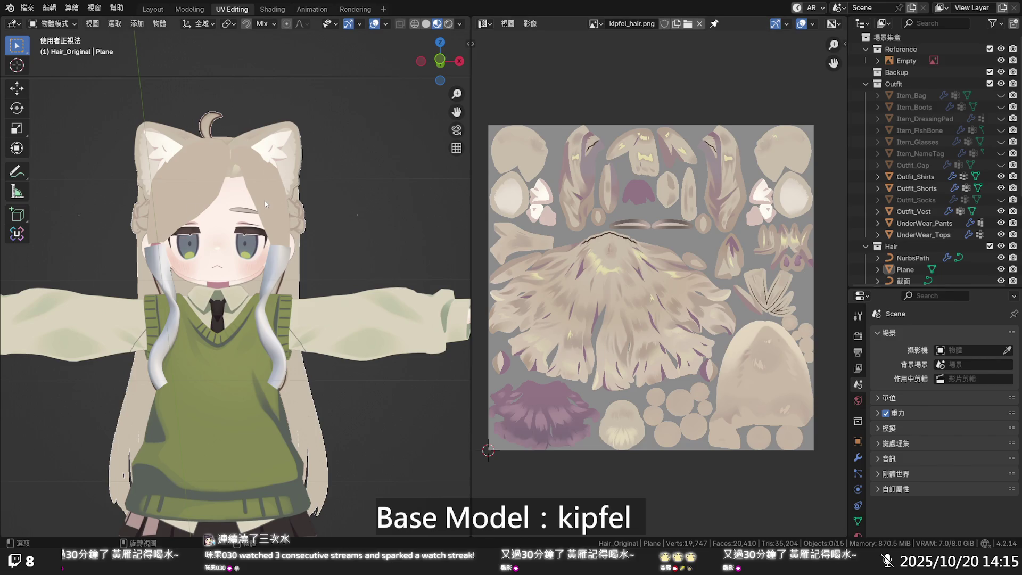
{"action": "key", "text": "a"}
{"action": "left_click", "coordinate": [904, 269]}
- In Edit Mode, move the bangs UV island slightly up and left, then exit
{"action": "key", "text": "Tab"}
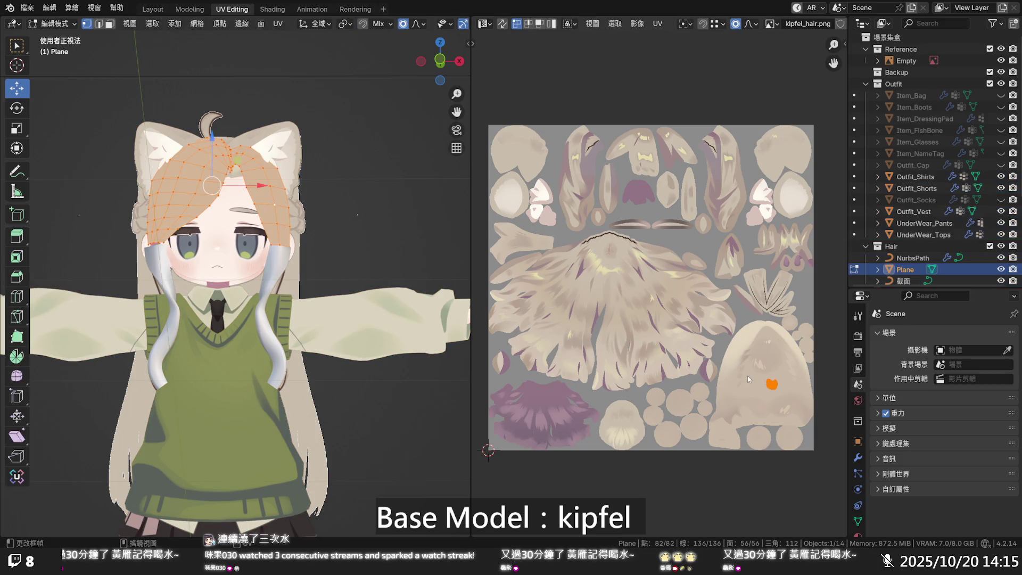
{"action": "key", "text": "g"}
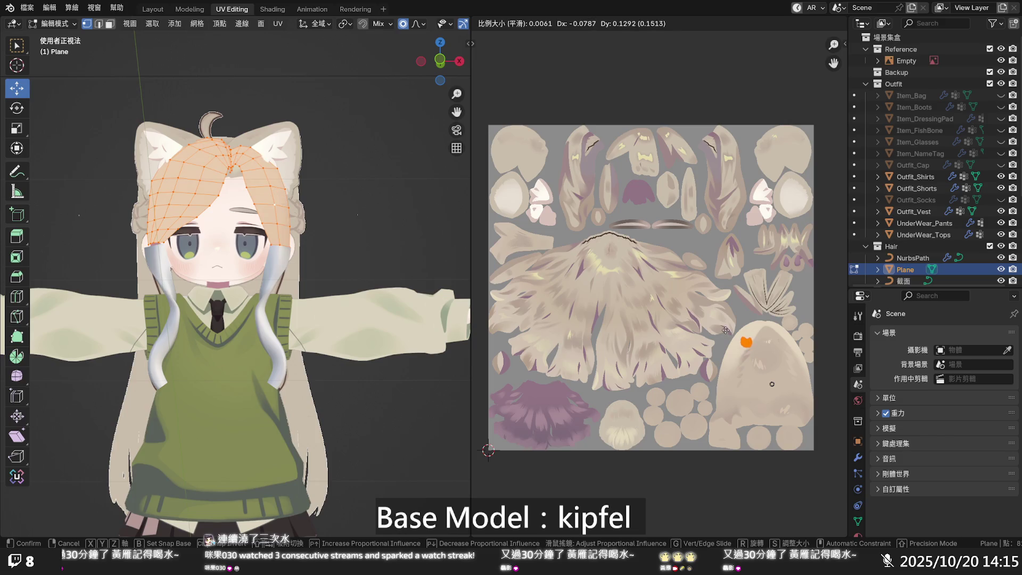
{"action": "left_click", "coordinate": [726, 325]}
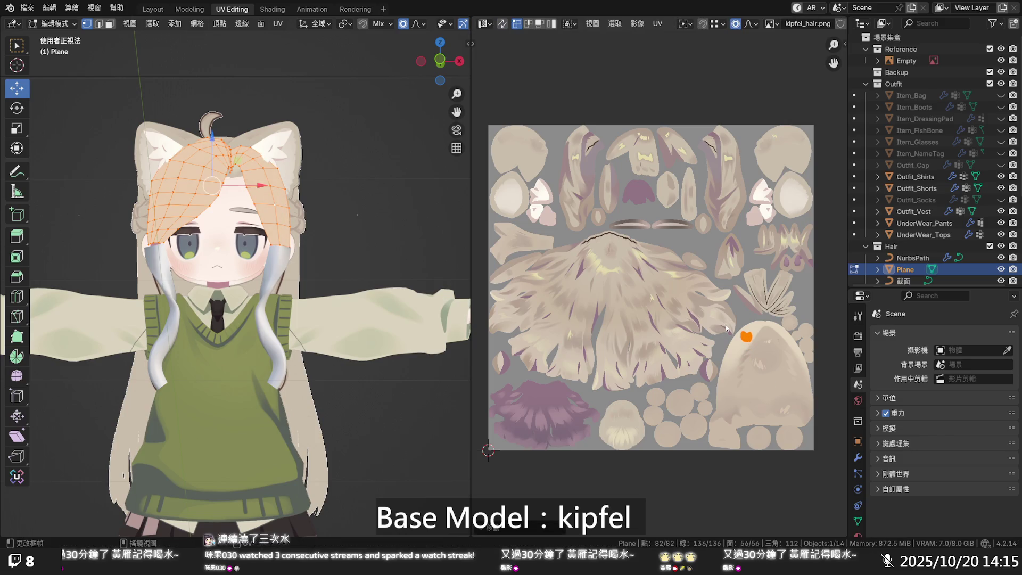
{"action": "key", "text": "Tab"}
- Deselect the Plane, switch to Layout, and orbit for a frontal view of the head
{"action": "scroll", "coordinate": [358, 234], "scroll_direction": "down", "scroll_amount": 2}
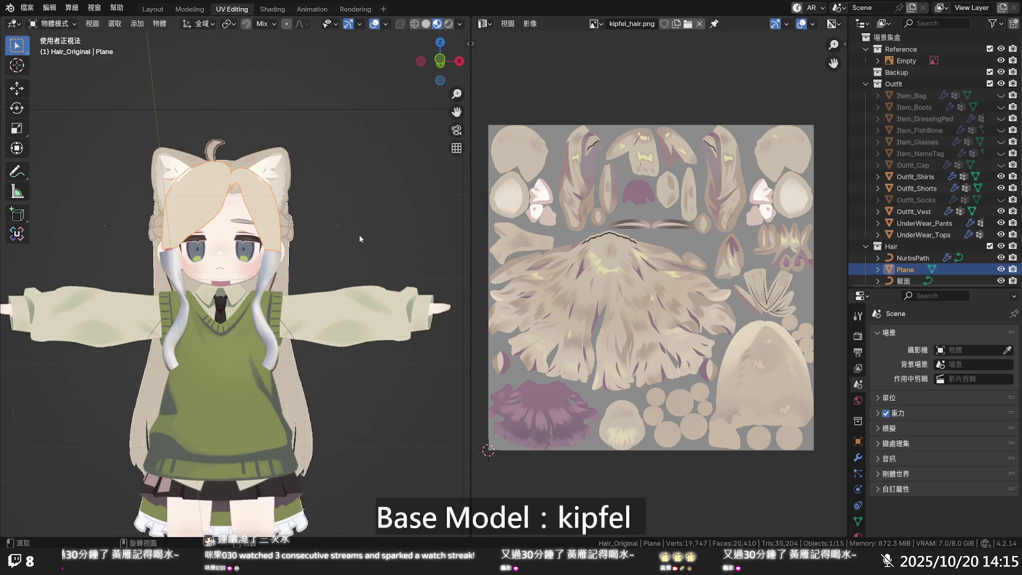
{"action": "scroll", "coordinate": [359, 235], "scroll_direction": "up", "scroll_amount": 2}
{"action": "left_click", "coordinate": [363, 244]}
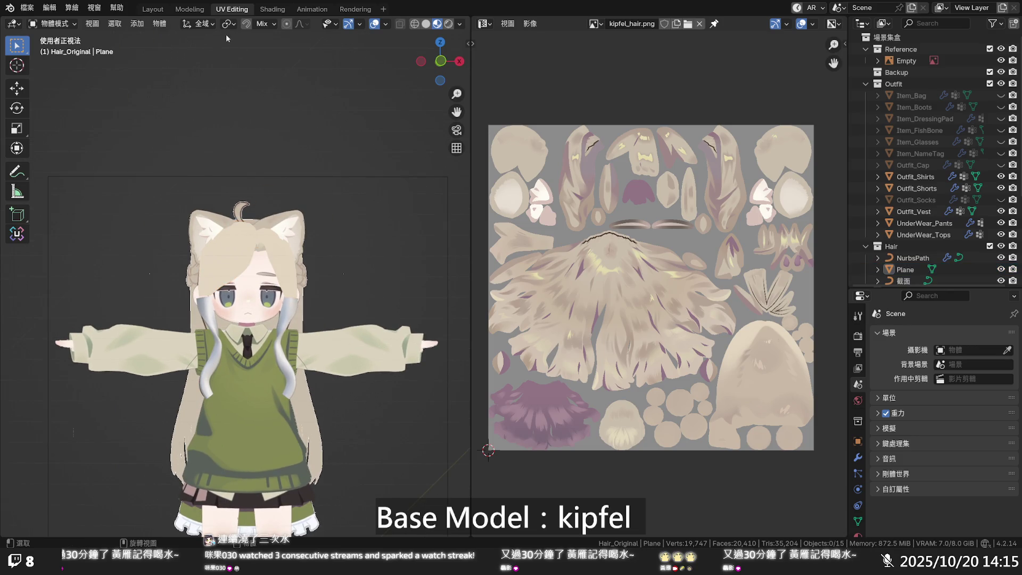
{"action": "left_click", "coordinate": [153, 9]}
{"action": "scroll", "coordinate": [560, 277], "scroll_direction": "up", "scroll_amount": 4}
{"action": "mouse_move", "coordinate": [560, 277]}
{"action": "middle_mouse_down"}
{"action": "mouse_move", "coordinate": [600, 247]}
{"action": "mouse_move", "coordinate": [600, 217]}
{"action": "middle_mouse_up"}
{"action": "scroll", "coordinate": [599, 248], "scroll_direction": "down", "scroll_amount": 1}
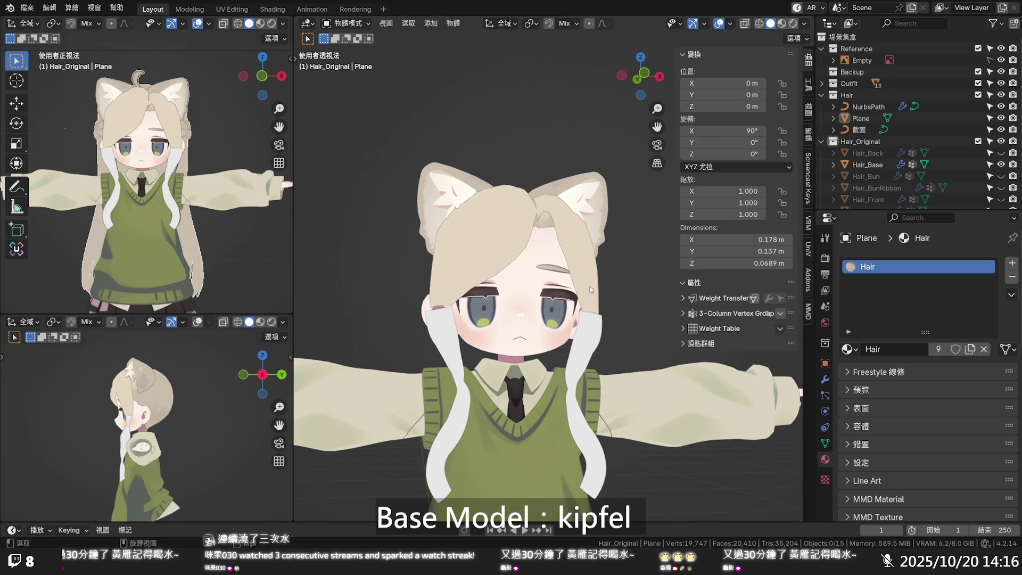
- Enter Edit Mode on the bangs Plane, select a vertex, and go to UV Editing
{"action": "key", "text": "Tab"}
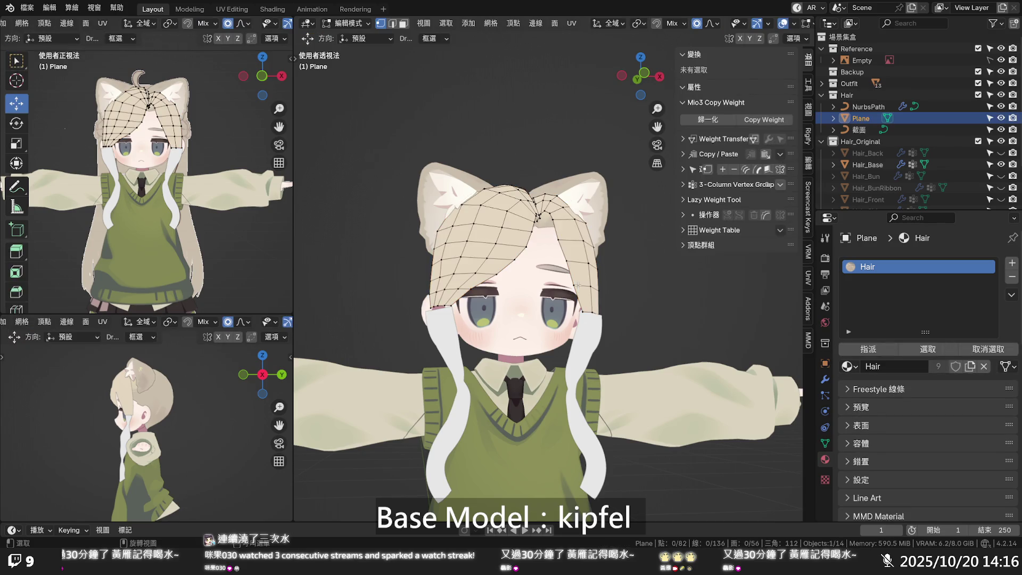
{"action": "scroll", "coordinate": [585, 298], "scroll_direction": "down", "scroll_amount": 2}
{"action": "left_click", "coordinate": [609, 294]}
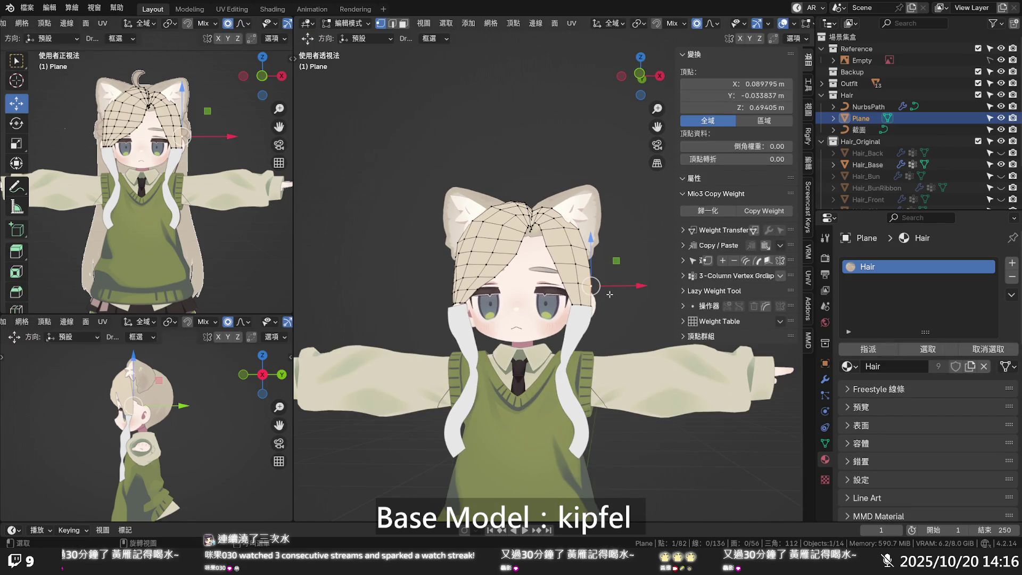
{"action": "scroll", "coordinate": [608, 294], "scroll_direction": "down", "scroll_amount": 2}
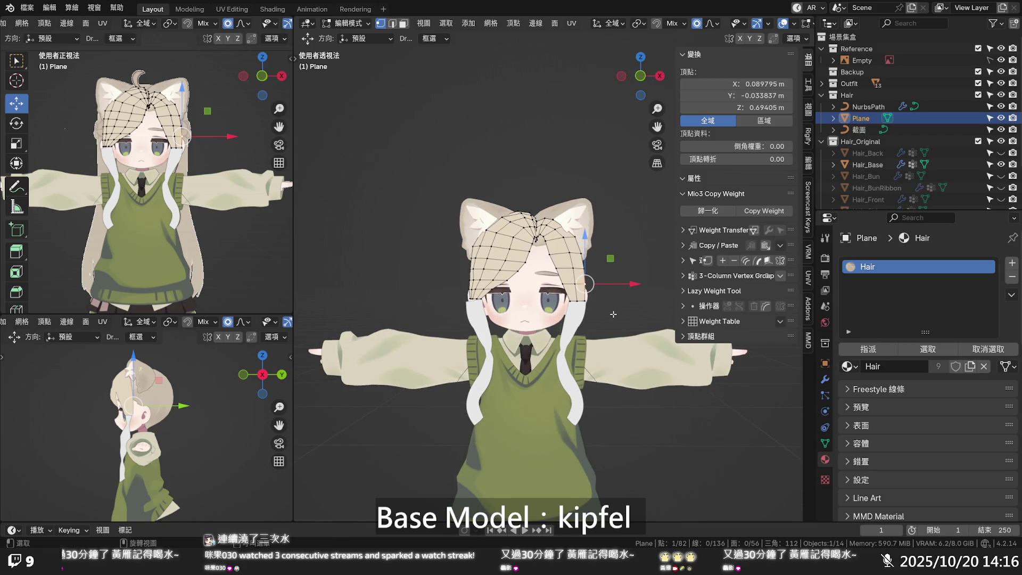
{"action": "left_click", "coordinate": [232, 10]}
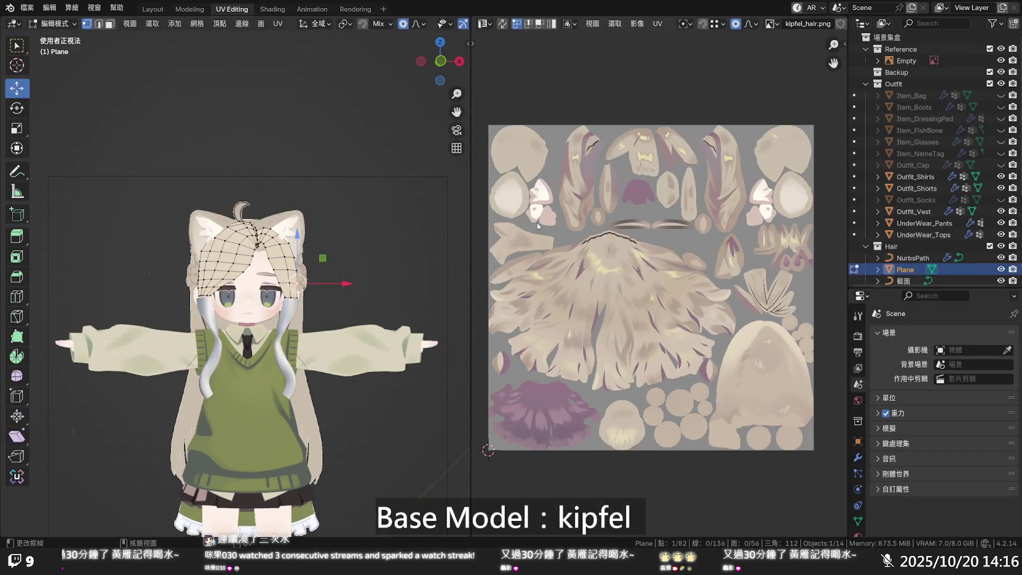
- Move the whole bangs UV island down and right onto the beige patch
{"action": "key", "text": "a"}
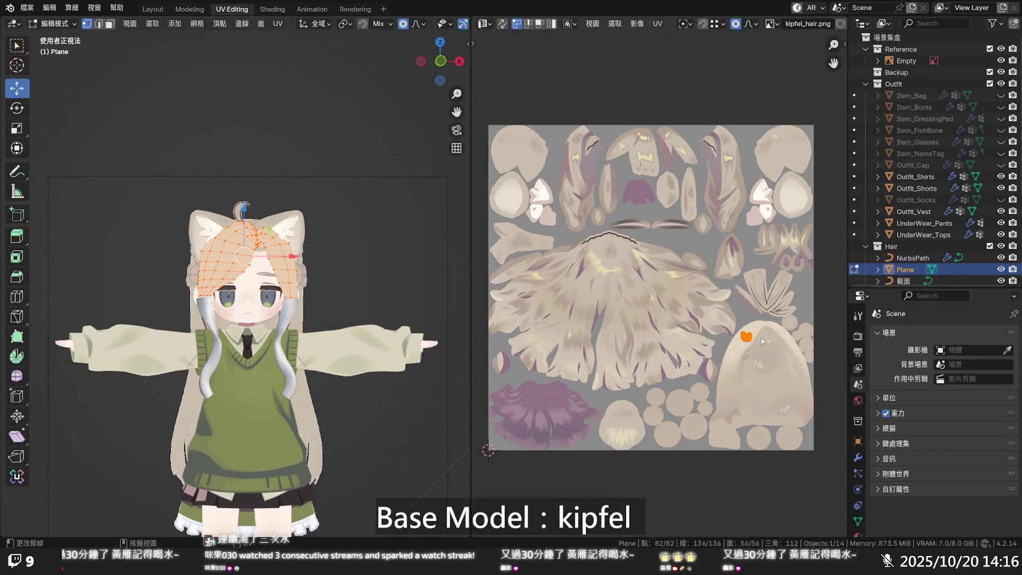
{"action": "key", "text": "g"}
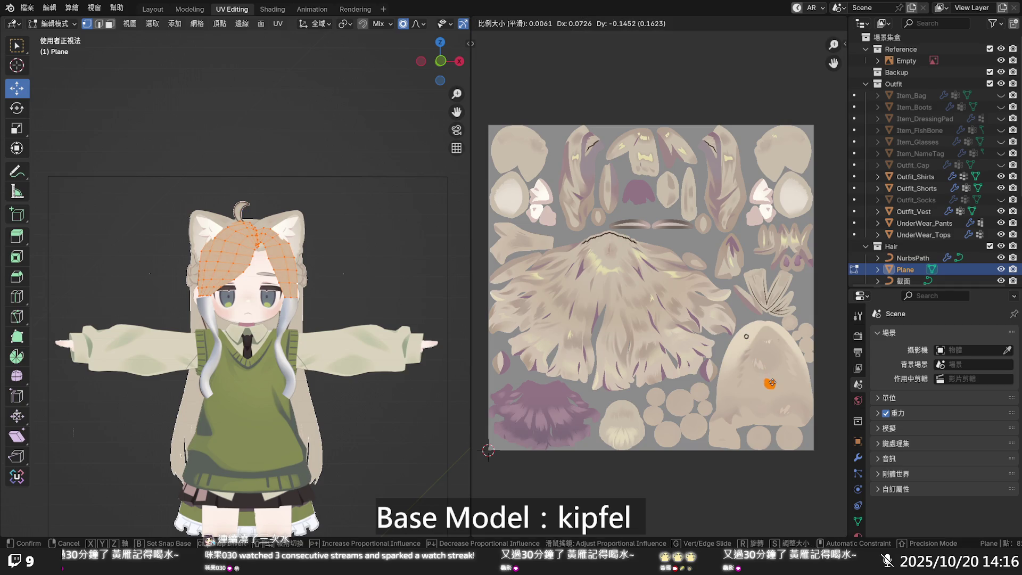
{"action": "left_click", "coordinate": [772, 385]}
- Back in Layout, deselect the bangs Plane and select the white NurbsPath hair strand
{"action": "left_click", "coordinate": [153, 9]}
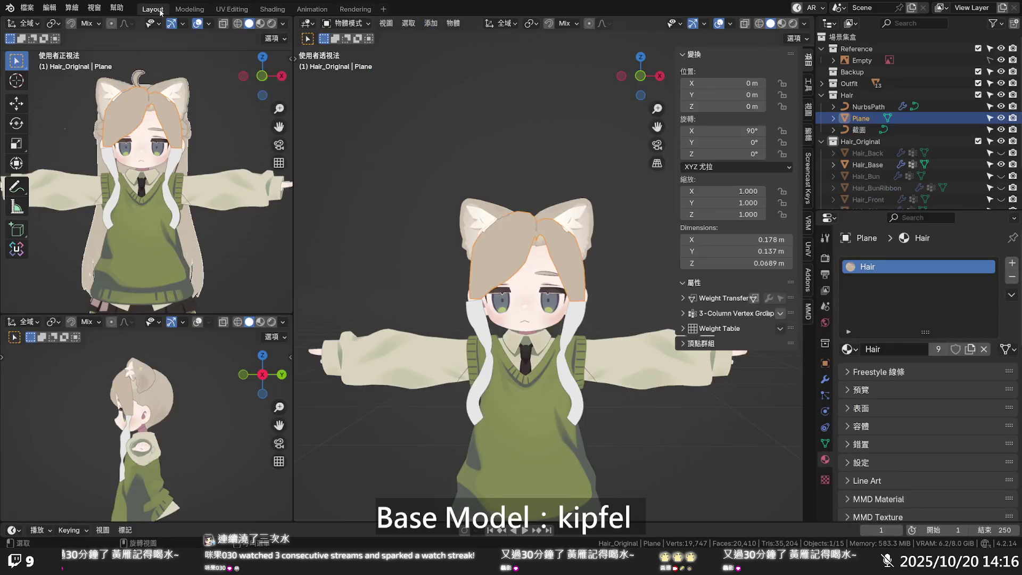
{"action": "scroll", "coordinate": [562, 234], "scroll_direction": "up", "scroll_amount": 2}
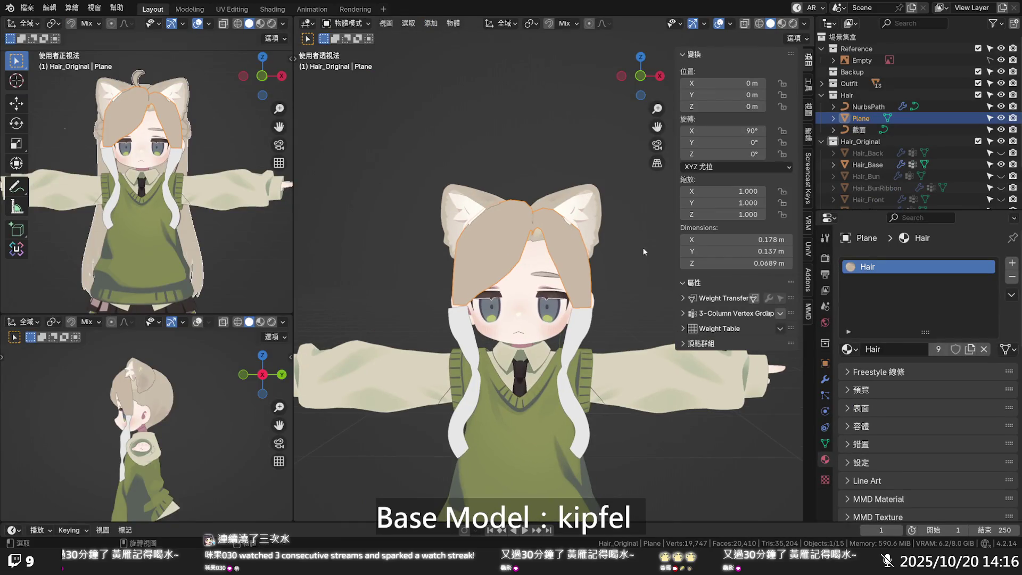
{"action": "left_click", "coordinate": [643, 247]}
{"action": "middle_click_drag", "start_coordinate": [614, 256], "coordinate": [621, 244]}
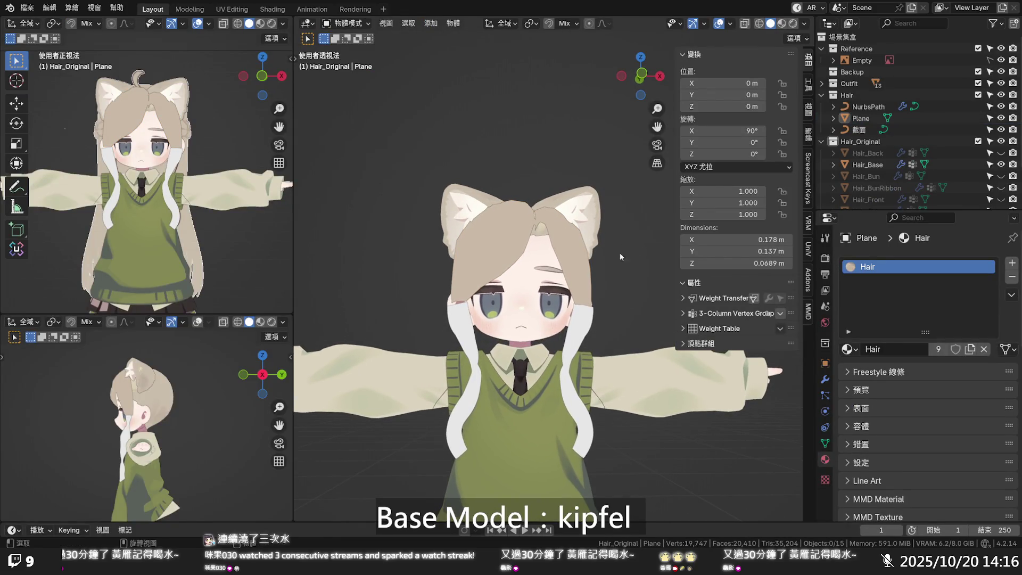
{"action": "left_click", "coordinate": [583, 317]}
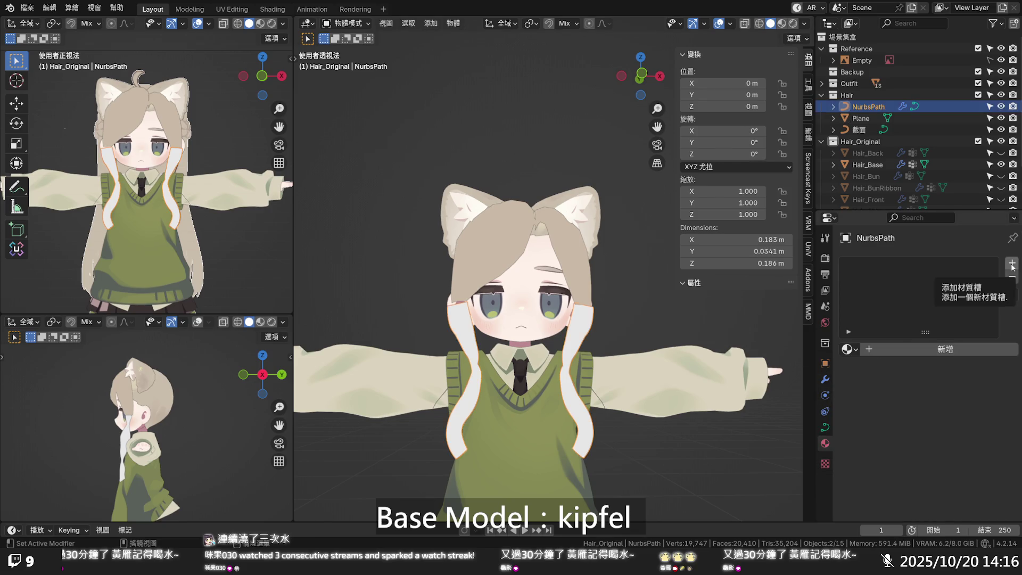
- Assign the Hair material to the NurbsPath strand and select all its control points in UV Editing
{"action": "left_click", "coordinate": [852, 350]}
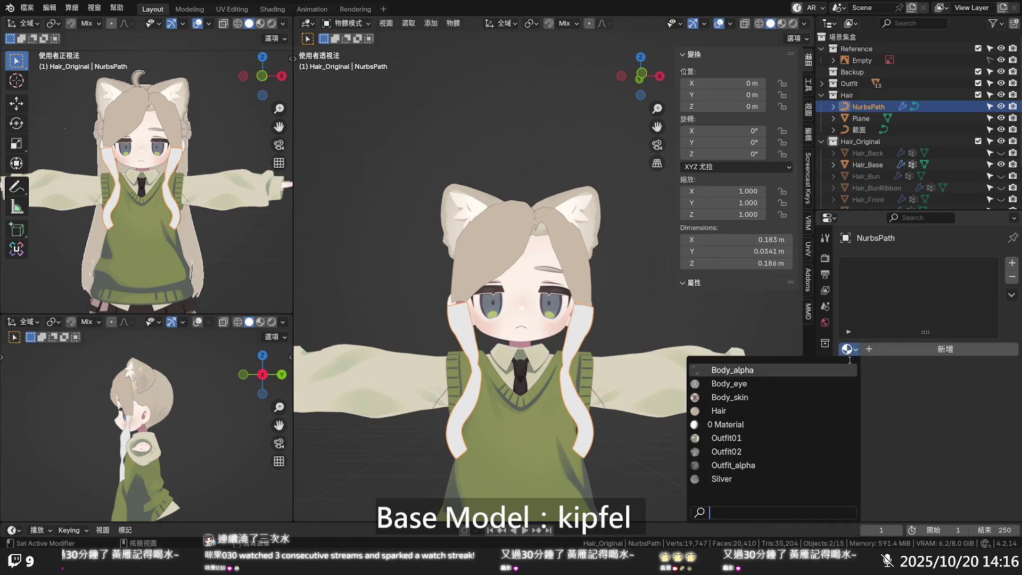
{"action": "left_click", "coordinate": [791, 411]}
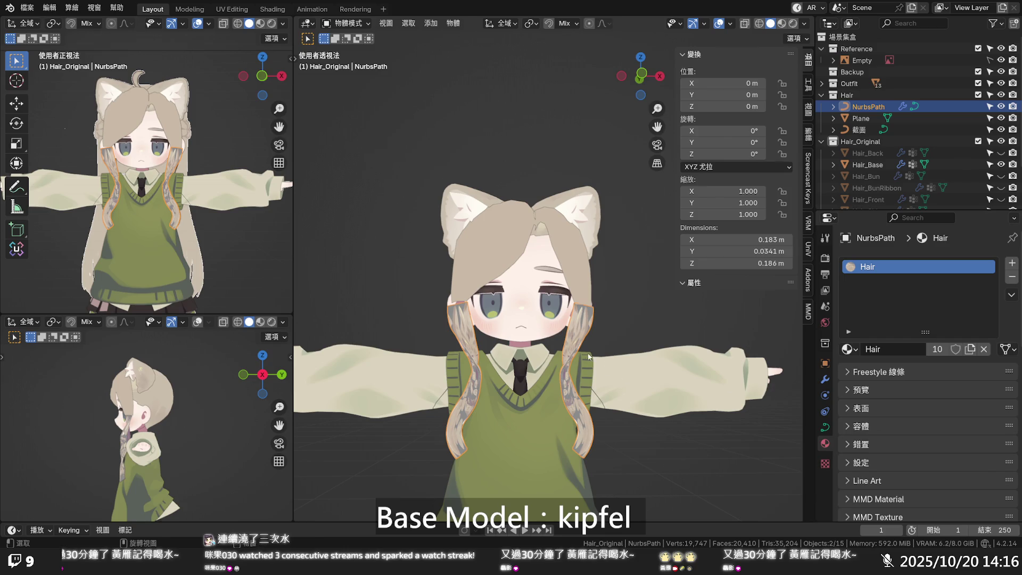
{"action": "left_click", "coordinate": [230, 10]}
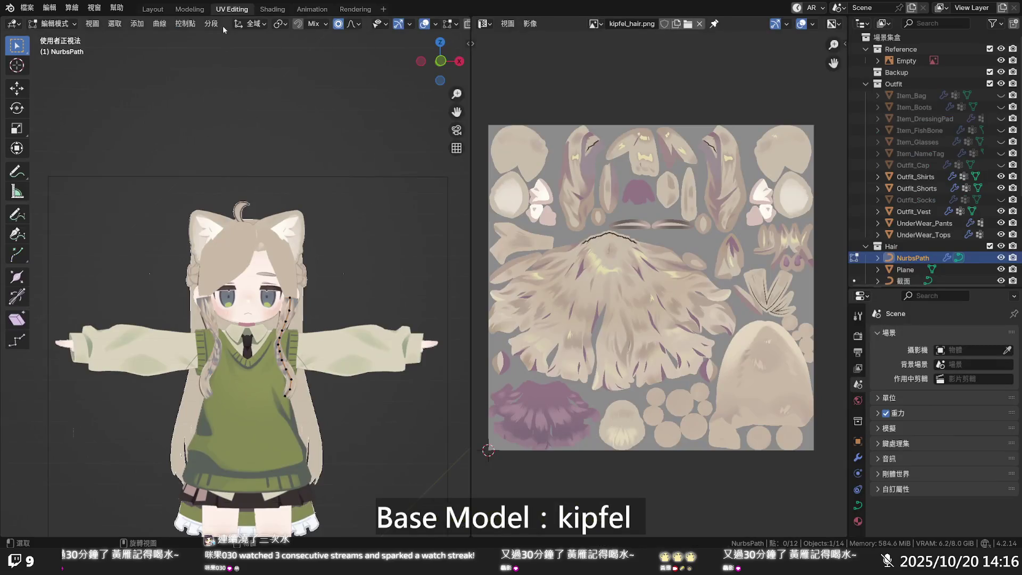
{"action": "key", "text": "q"}
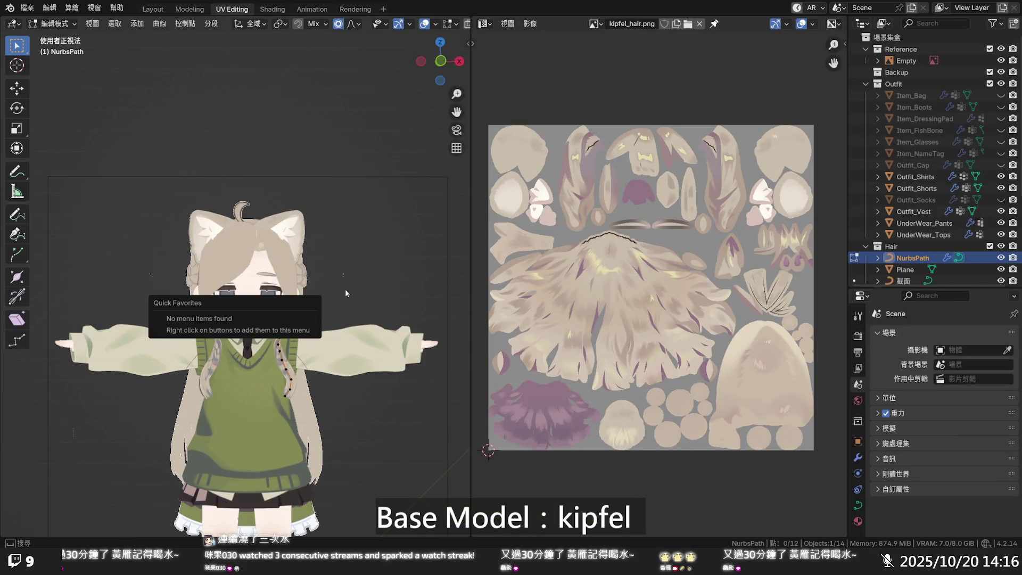
{"action": "key", "text": "a"}
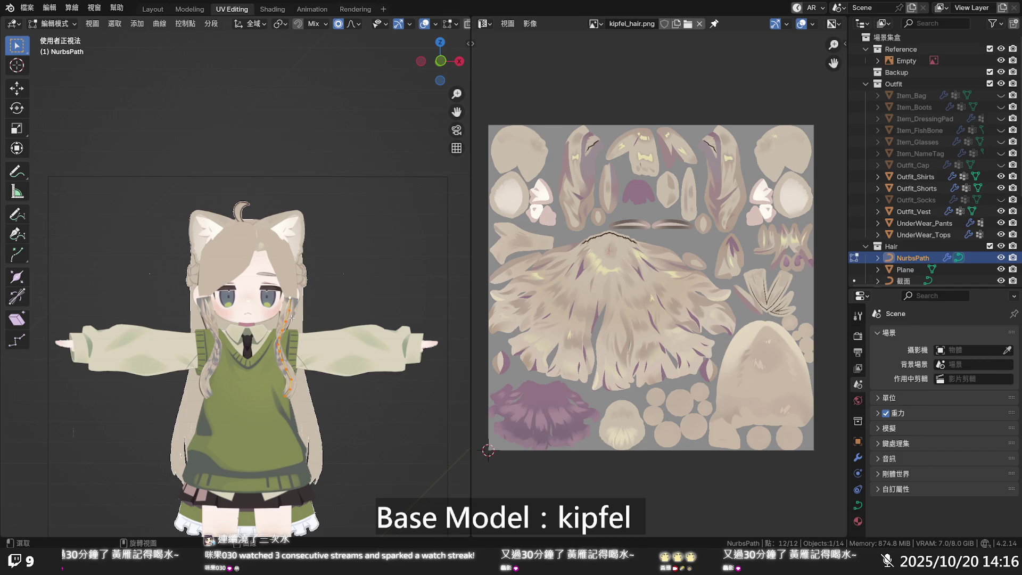
{"action": "right_click", "coordinate": [292, 318]}
{"action": "scroll", "coordinate": [290, 315], "scroll_direction": "up", "scroll_amount": 5}
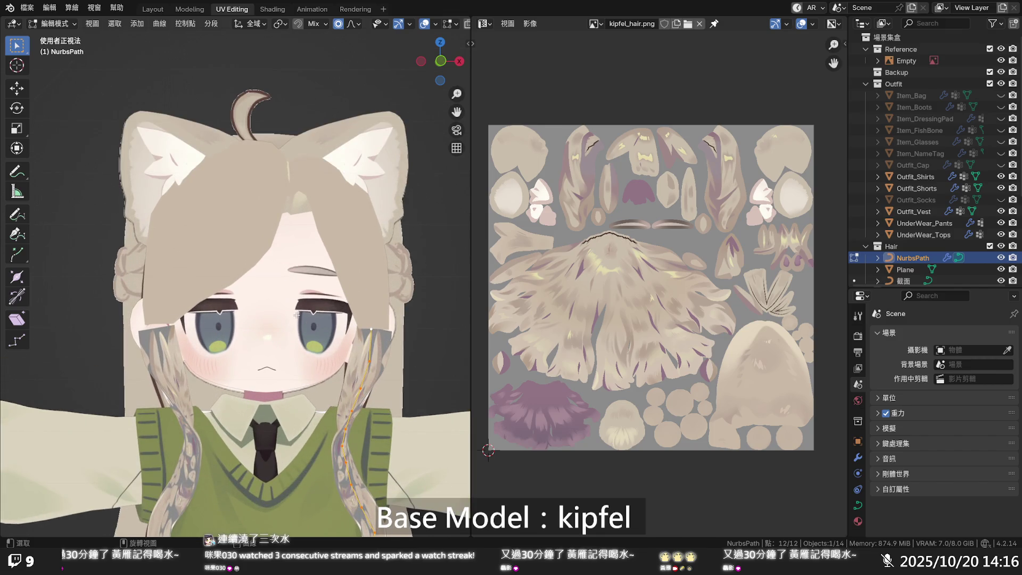
- In Layout, remove the Hair material slot from NurbsPath and select the hair Plane
{"action": "left_click", "coordinate": [153, 9]}
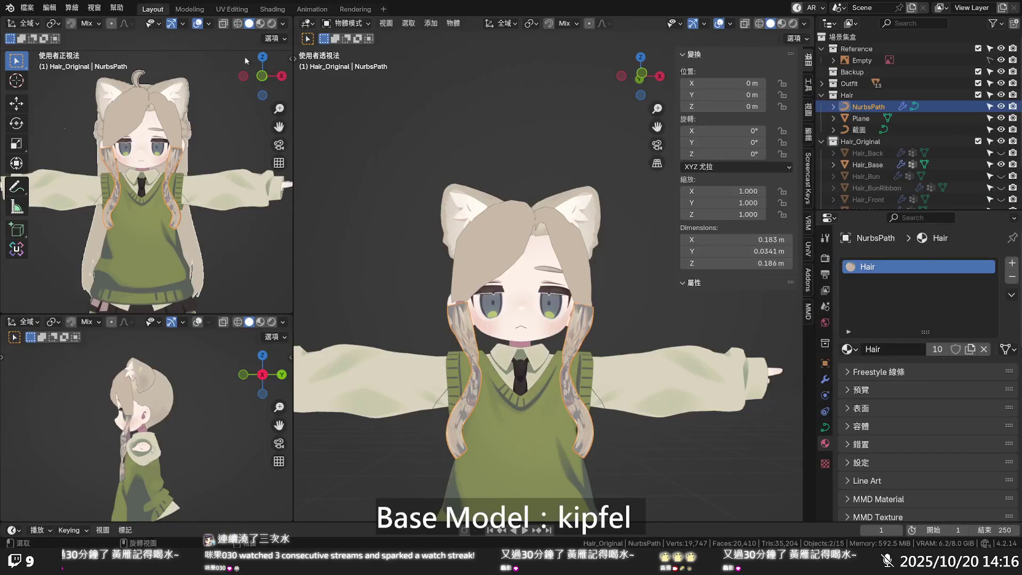
{"action": "left_click", "coordinate": [1011, 277]}
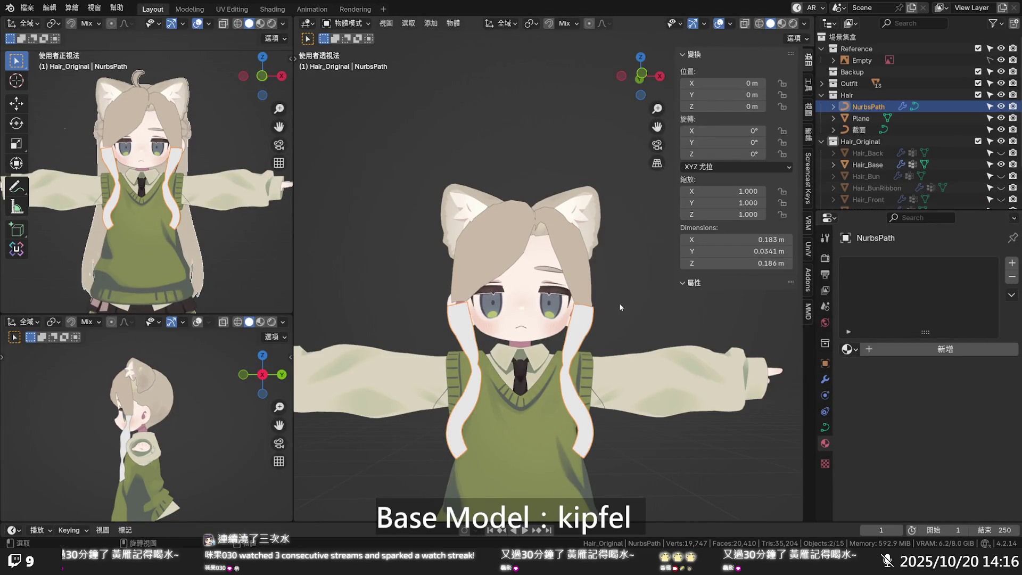
{"action": "scroll", "coordinate": [612, 296], "scroll_direction": "down", "scroll_amount": 2}
{"action": "mouse_move", "coordinate": [612, 296]}
{"action": "middle_mouse_down"}
{"action": "mouse_move", "coordinate": [600, 297]}
{"action": "mouse_move", "coordinate": [601, 344]}
{"action": "mouse_move", "coordinate": [564, 287]}
{"action": "mouse_move", "coordinate": [630, 234]}
{"action": "mouse_move", "coordinate": [667, 223]}
{"action": "middle_mouse_up"}
{"action": "left_click", "coordinate": [559, 270]}
- From a side view, nudge a bangs edge vertex slightly backward
{"action": "left_click", "coordinate": [605, 273]}
{"action": "scroll", "coordinate": [543, 259], "scroll_direction": "up", "scroll_amount": 2}
{"action": "middle_click_drag", "start_coordinate": [606, 238], "coordinate": [389, 230]}
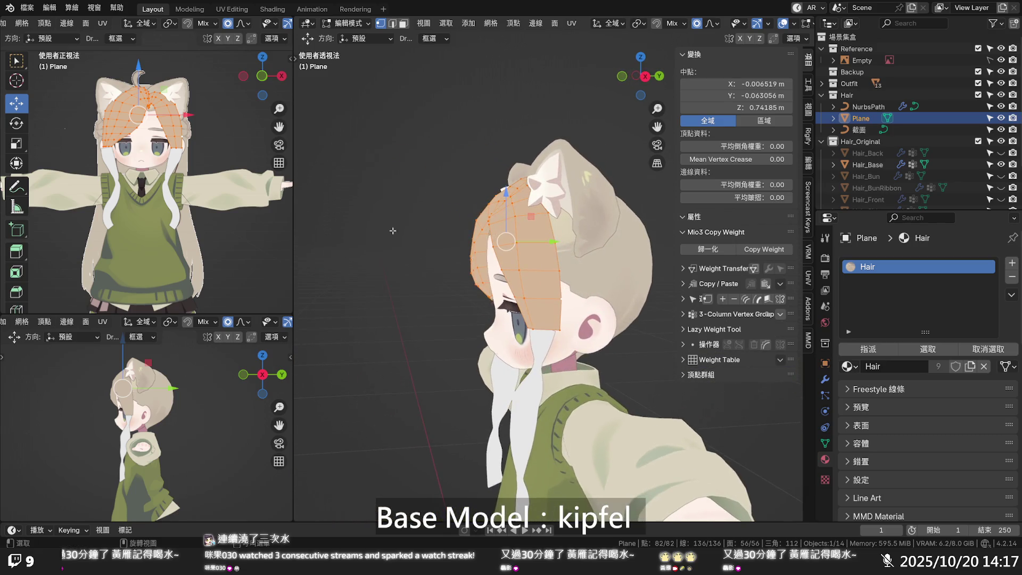
{"action": "left_click", "coordinate": [482, 229]}
{"action": "left_click_drag", "start_coordinate": [501, 230], "coordinate": [498, 228]}
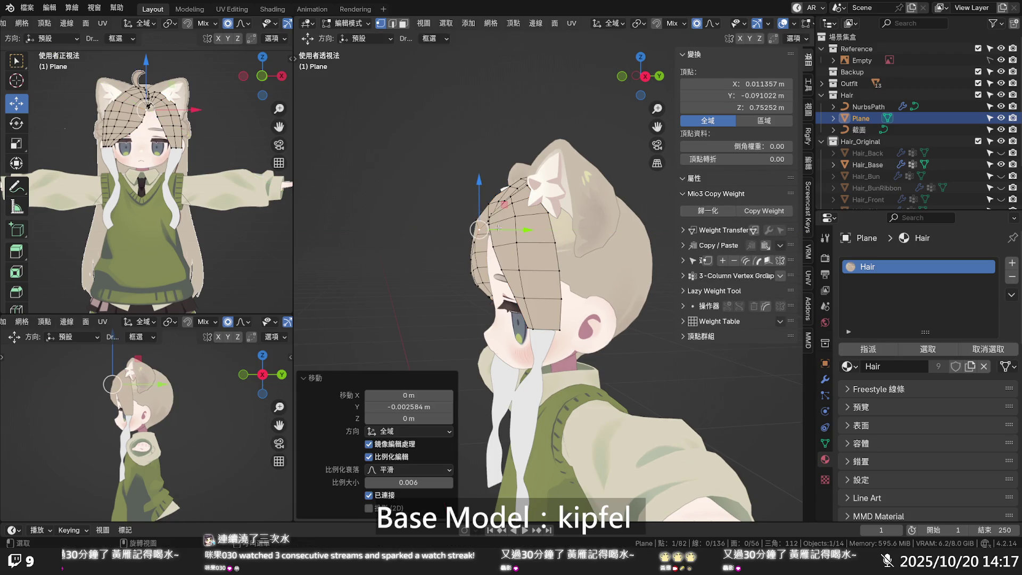
{"action": "left_click", "coordinate": [473, 211]}
{"action": "mouse_move", "coordinate": [474, 212]}
{"action": "middle_mouse_down"}
{"action": "mouse_move", "coordinate": [459, 211]}
{"action": "mouse_move", "coordinate": [505, 245]}
{"action": "middle_mouse_up"}
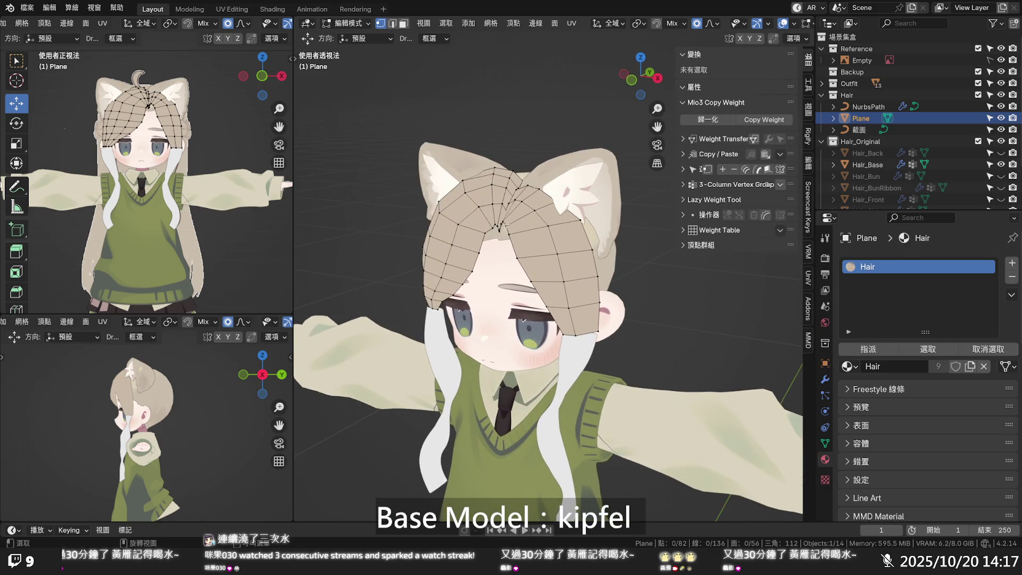
{"action": "scroll", "coordinate": [509, 248], "scroll_direction": "up", "scroll_amount": 3}
{"action": "scroll", "coordinate": [508, 247], "scroll_direction": "up", "scroll_amount": 5}
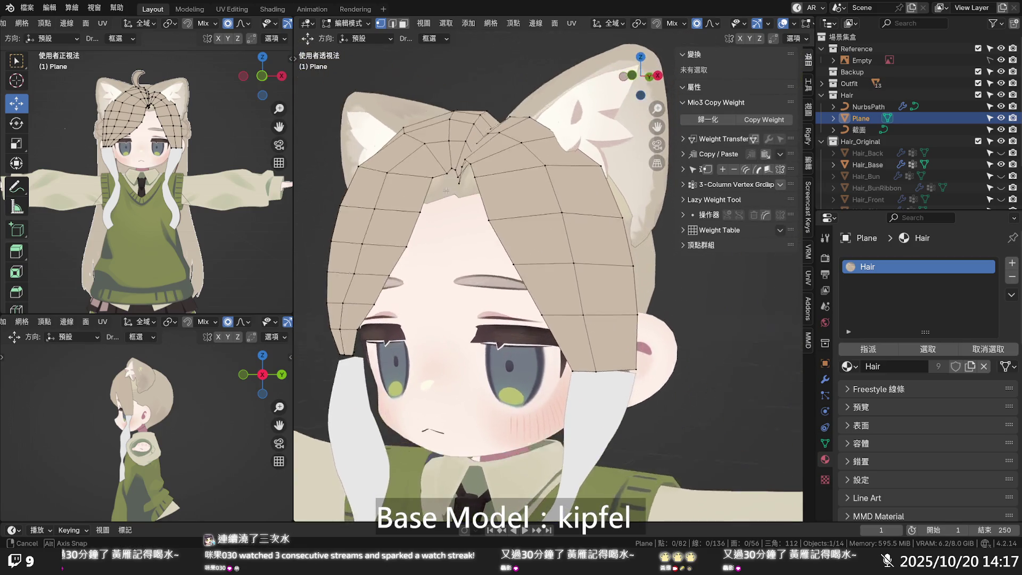
- Raise the top bangs vertex slightly along Z and fine-tune its position
{"action": "left_click", "coordinate": [461, 153]}
{"action": "key", "text": "g"}
{"action": "key", "text": "z"}
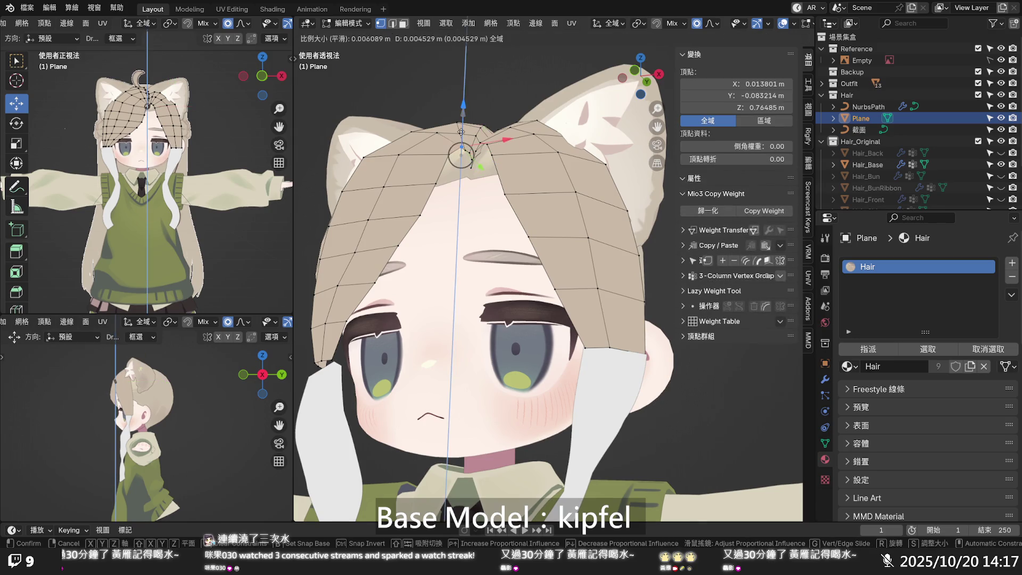
{"action": "left_click", "coordinate": [460, 149]}
{"action": "key", "text": "g"}
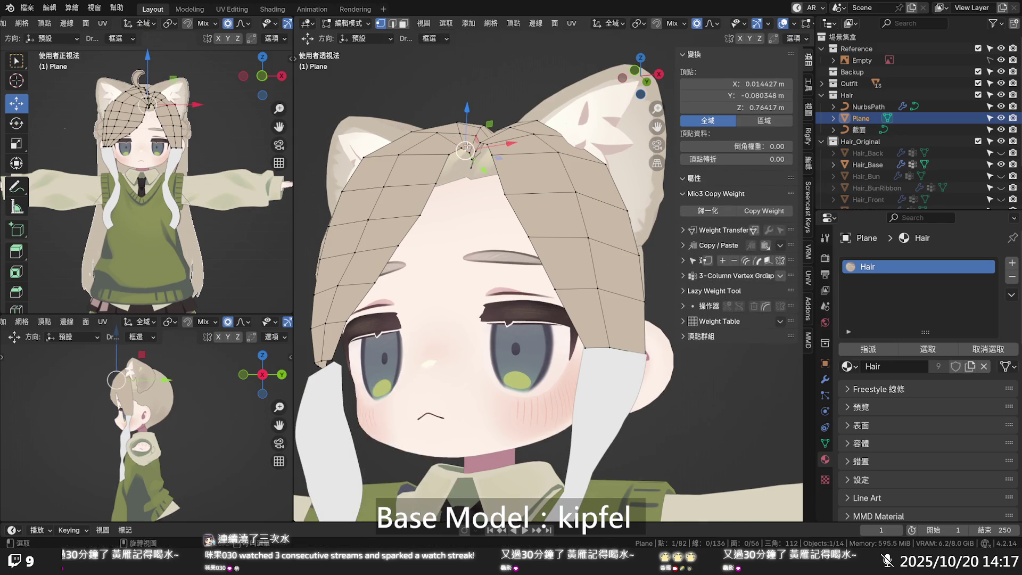
{"action": "left_click", "coordinate": [462, 147]}
{"action": "left_click", "coordinate": [462, 145]}
{"action": "mouse_move", "coordinate": [461, 145]}
{"action": "middle_mouse_down"}
{"action": "mouse_move", "coordinate": [499, 221]}
{"action": "mouse_move", "coordinate": [468, 181]}
{"action": "middle_mouse_up"}
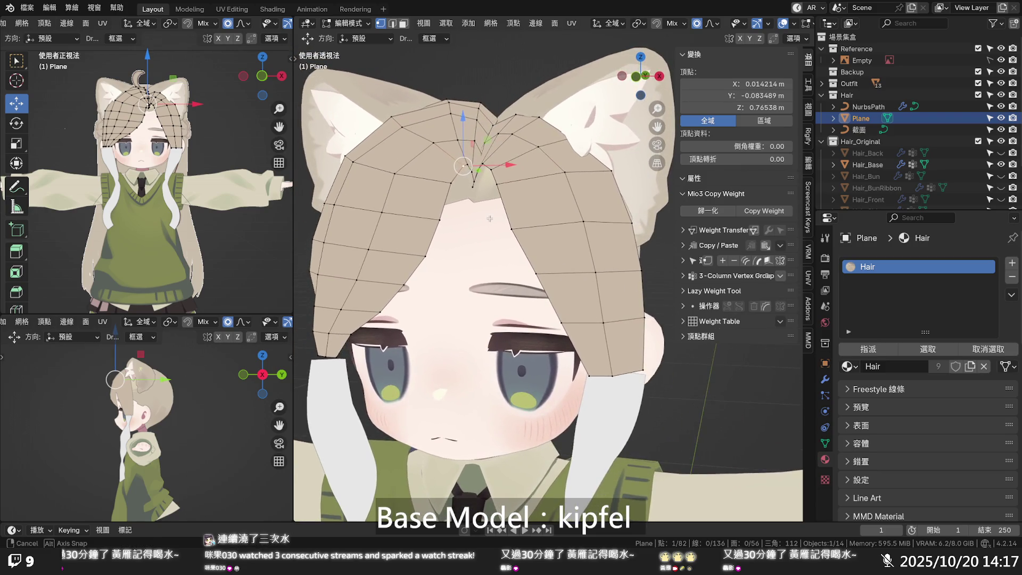
{"action": "scroll", "coordinate": [466, 176], "scroll_direction": "up", "scroll_amount": 2}
- Lift the parting vertex further and shift a neighbouring parting vertex sideways with proportional falloff
{"action": "key", "text": "g"}
{"action": "left_click", "coordinate": [431, 133]}
{"action": "middle_click_drag", "start_coordinate": [432, 134], "coordinate": [443, 106]}
{"action": "left_click_drag", "start_coordinate": [444, 107], "coordinate": [445, 89]}
{"action": "left_click", "coordinate": [490, 112]}
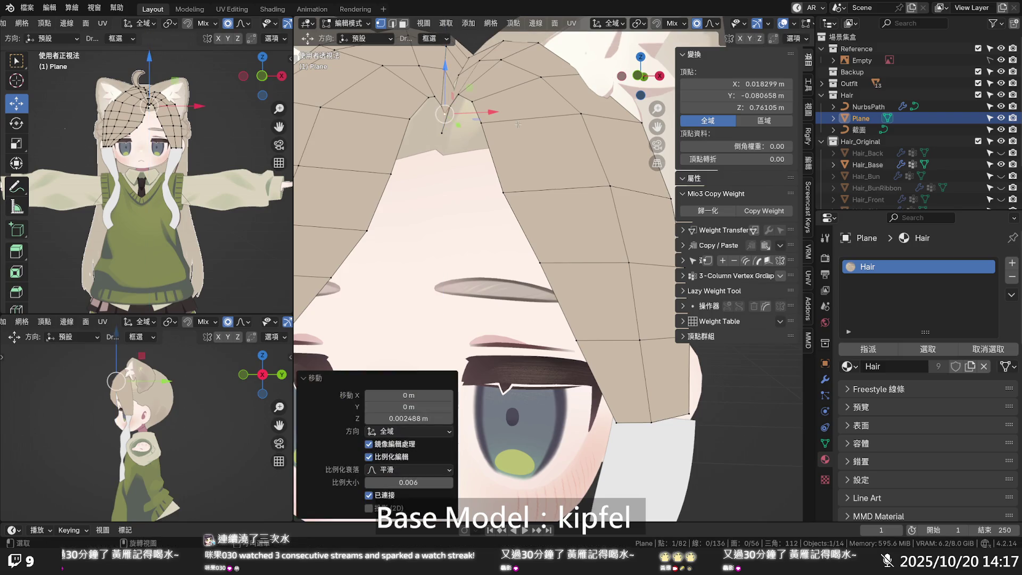
{"action": "left_click", "coordinate": [502, 128]}
{"action": "middle_click_drag", "start_coordinate": [503, 128], "coordinate": [516, 131]}
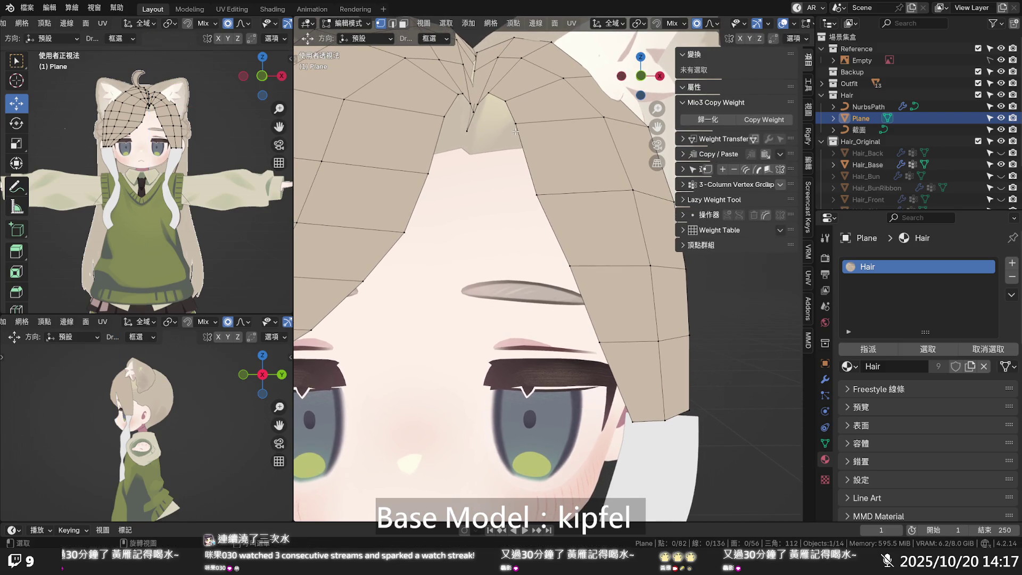
{"action": "left_click", "coordinate": [470, 111]}
{"action": "left_click_drag", "start_coordinate": [495, 113], "coordinate": [493, 113]}
{"action": "scroll", "coordinate": [495, 113], "scroll_direction": "down", "scroll_amount": 10}
- With see-through view on, shift another parting vertex sideways along X
{"action": "left_click", "coordinate": [457, 94]}
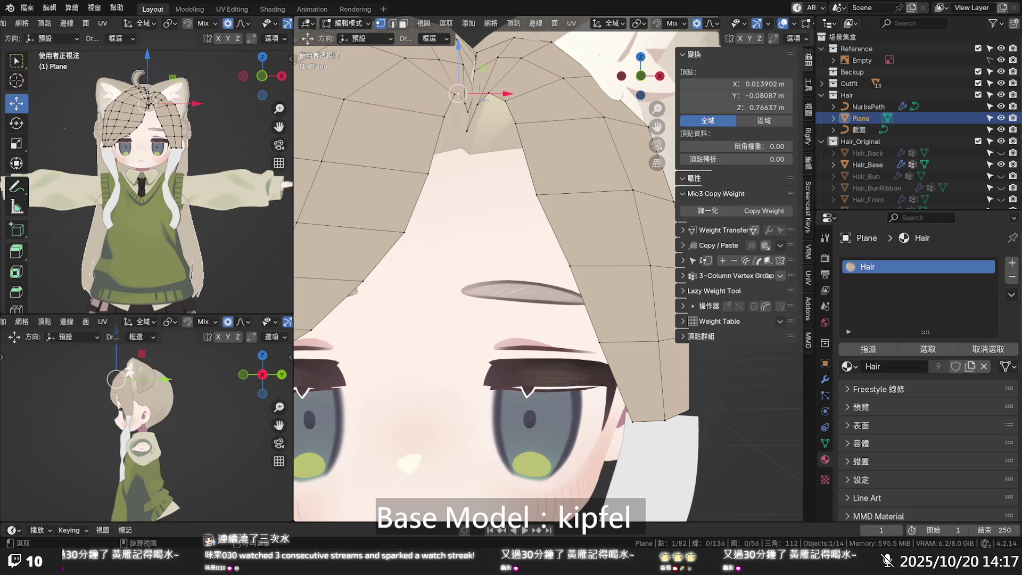
{"action": "key", "text": "alt+z"}
{"action": "left_click", "coordinate": [471, 91]}
{"action": "key", "text": "g"}
{"action": "key", "text": "x"}
{"action": "scroll", "coordinate": [484, 92], "scroll_direction": "up", "scroll_amount": 2}
{"action": "left_click", "coordinate": [484, 91]}
{"action": "key", "text": "alt+z"}
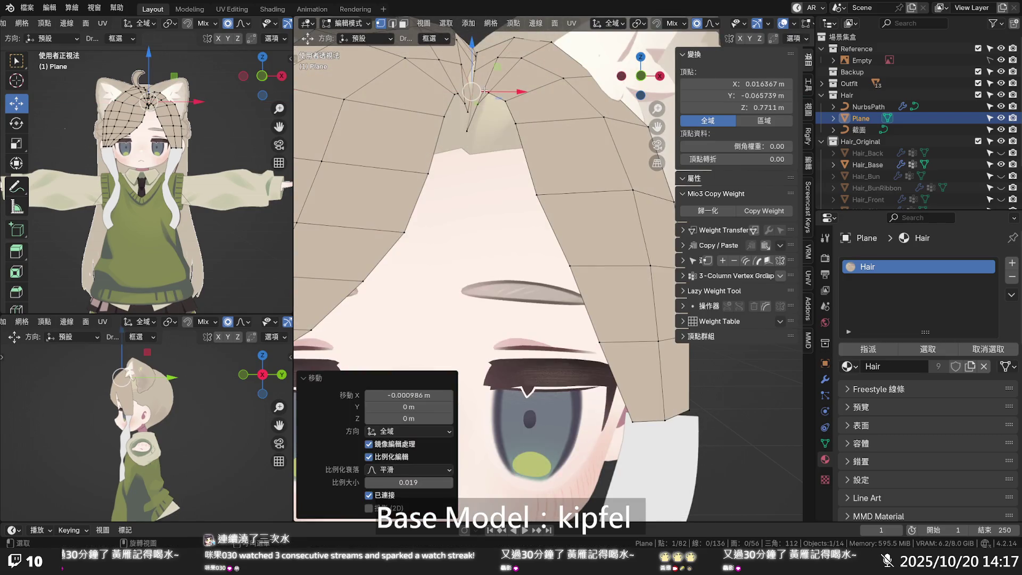
{"action": "key", "text": "alt+z"}
{"action": "key", "text": "alt+z"}
- Raise the parting tip along Z, shift it along X, then select a lower bangs vertex
{"action": "key", "text": "g"}
{"action": "key", "text": "z"}
{"action": "scroll", "coordinate": [473, 56], "scroll_direction": "up", "scroll_amount": 8}
{"action": "scroll", "coordinate": [472, 54], "scroll_direction": "up", "scroll_amount": 1}
{"action": "left_click", "coordinate": [472, 55]}
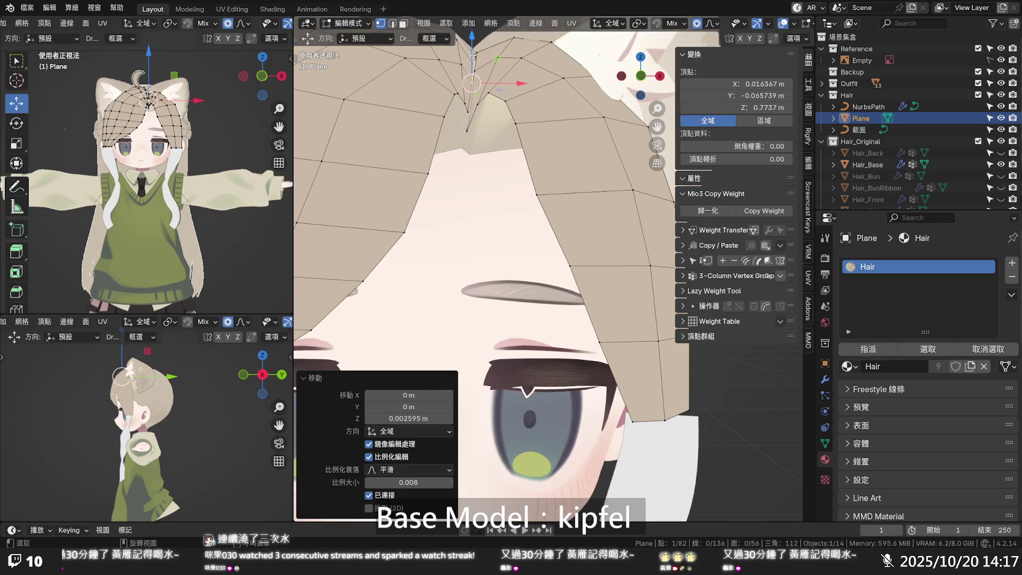
{"action": "key", "text": "g"}
{"action": "key", "text": "x"}
{"action": "left_click", "coordinate": [503, 84]}
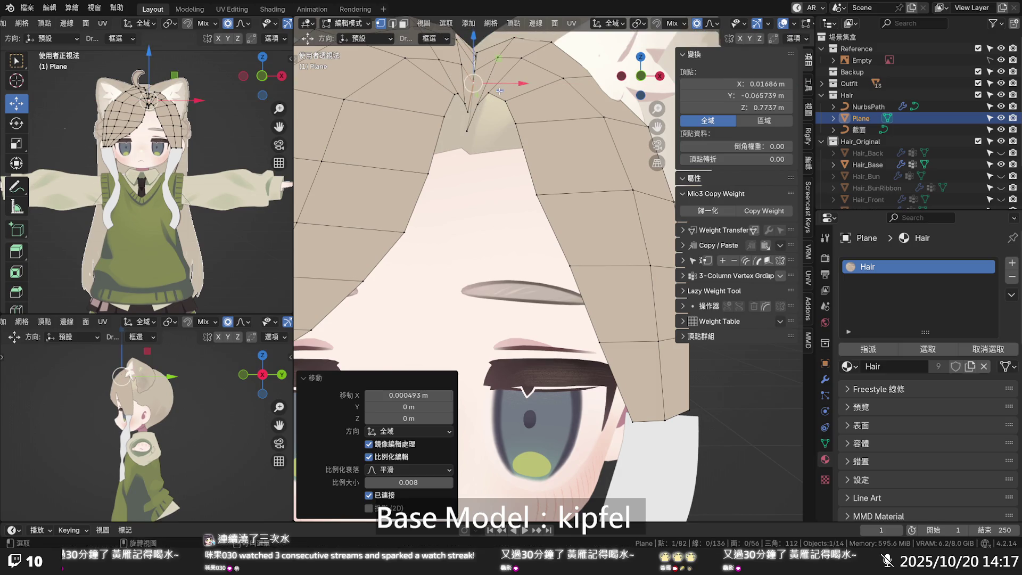
{"action": "scroll", "coordinate": [503, 106], "scroll_direction": "down", "scroll_amount": 2}
{"action": "left_click", "coordinate": [525, 215]}
{"action": "key", "text": "alt+z"}
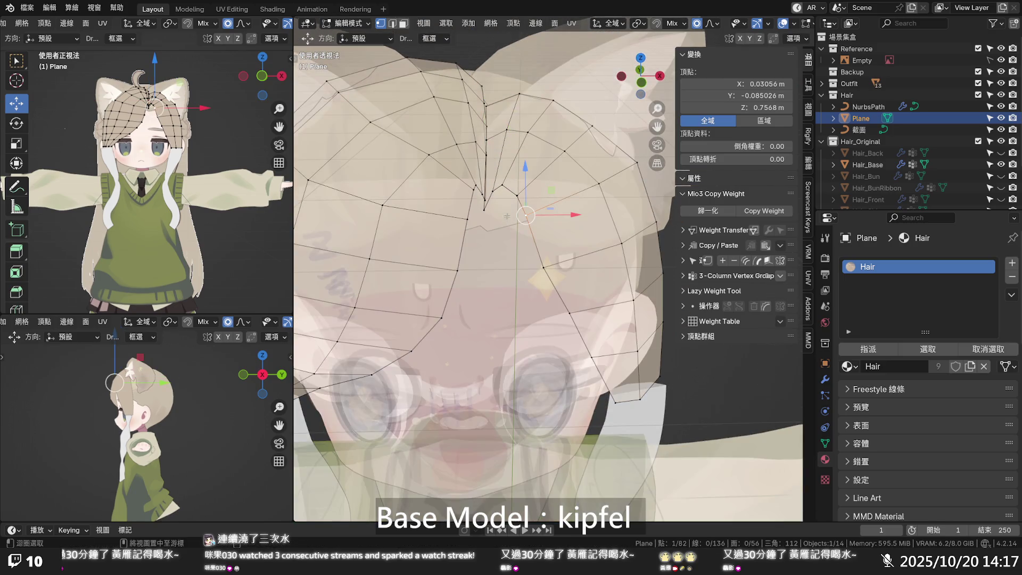
- With X-ray toggled, nudge the vertex near the parting peak and the parting tip into a slim V notch
{"action": "key", "text": "alt+z"}
{"action": "left_click", "coordinate": [486, 128]}
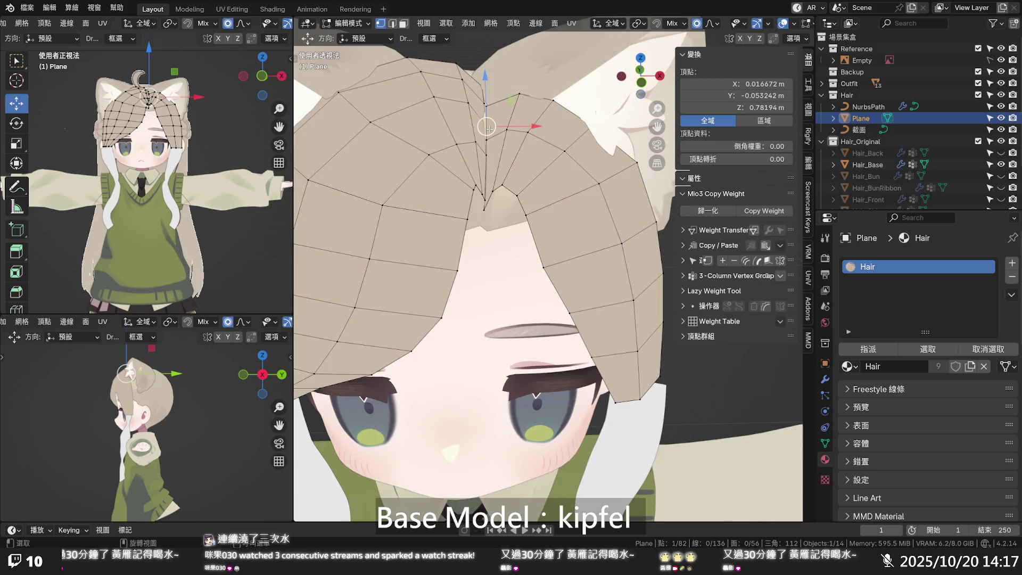
{"action": "key", "text": "alt+z"}
{"action": "left_click_drag", "start_coordinate": [489, 99], "coordinate": [488, 95]}
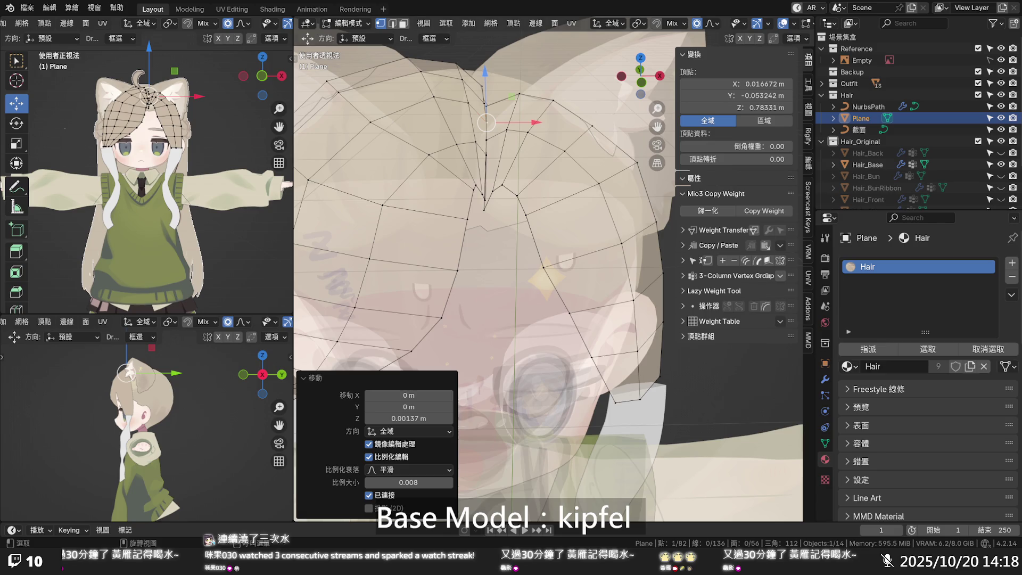
{"action": "key", "text": "shift"}
{"action": "left_click", "coordinate": [537, 260]}
{"action": "left_click", "coordinate": [481, 193]}
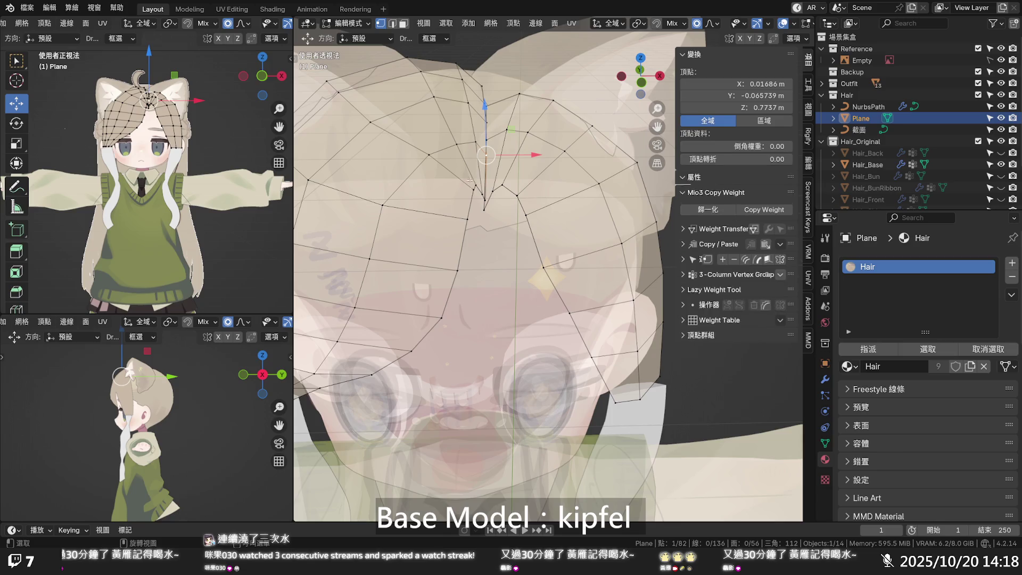
{"action": "left_click_drag", "start_coordinate": [481, 179], "coordinate": [477, 185]}
- Return to Object Mode with X-ray off and view the textured bangs from the front
{"action": "key", "text": "Tab"}
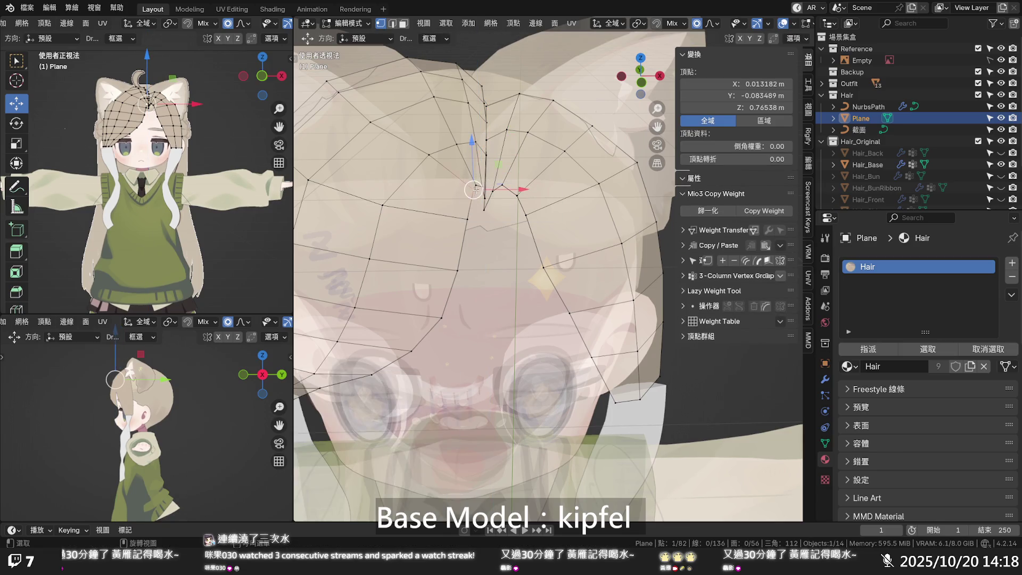
{"action": "key", "text": "alt+z"}
{"action": "scroll", "coordinate": [526, 257], "scroll_direction": "down", "scroll_amount": 5}
{"action": "mouse_move", "coordinate": [525, 257]}
{"action": "middle_mouse_down"}
{"action": "mouse_move", "coordinate": [497, 224]}
{"action": "mouse_move", "coordinate": [507, 214]}
{"action": "middle_mouse_up"}
{"action": "scroll", "coordinate": [508, 218], "scroll_direction": "up", "scroll_amount": 3}
{"action": "scroll", "coordinate": [508, 219], "scroll_direction": "up", "scroll_amount": 1}
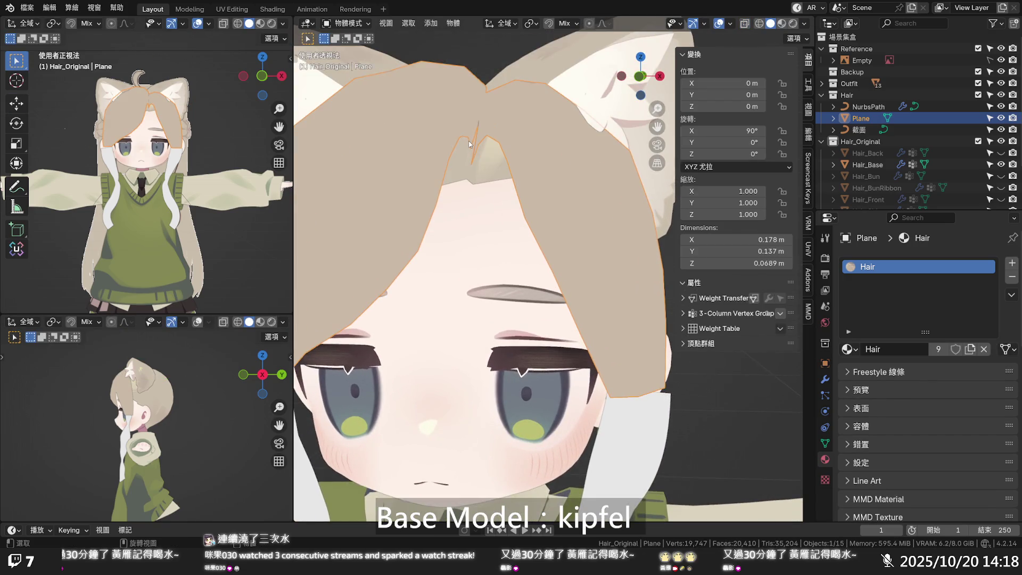
- Lower the bangs' parting vertex to Z 0.75585 m with proportional editing size 0.019
{"action": "key", "text": "Tab"}
{"action": "left_click", "coordinate": [471, 149]}
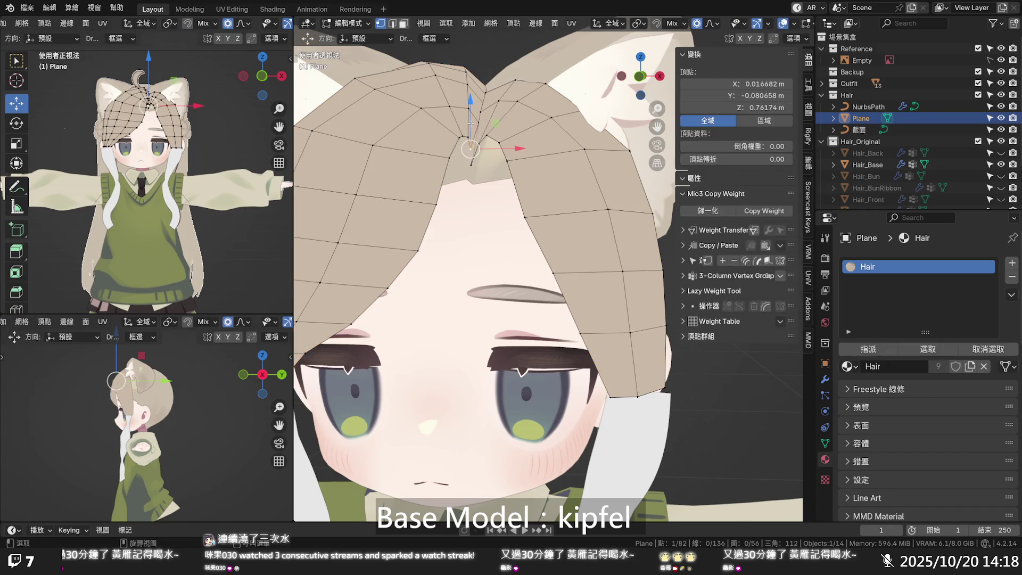
{"action": "left_click_drag", "start_coordinate": [470, 117], "coordinate": [472, 137]}
{"action": "scroll", "coordinate": [471, 122], "scroll_direction": "down", "scroll_amount": 6}
{"action": "scroll", "coordinate": [472, 131], "scroll_direction": "down", "scroll_amount": 4}
{"action": "key", "text": "Tab"}
- Select the Body object and orbit out to look over the character's upper body
{"action": "key", "text": "alt+z"}
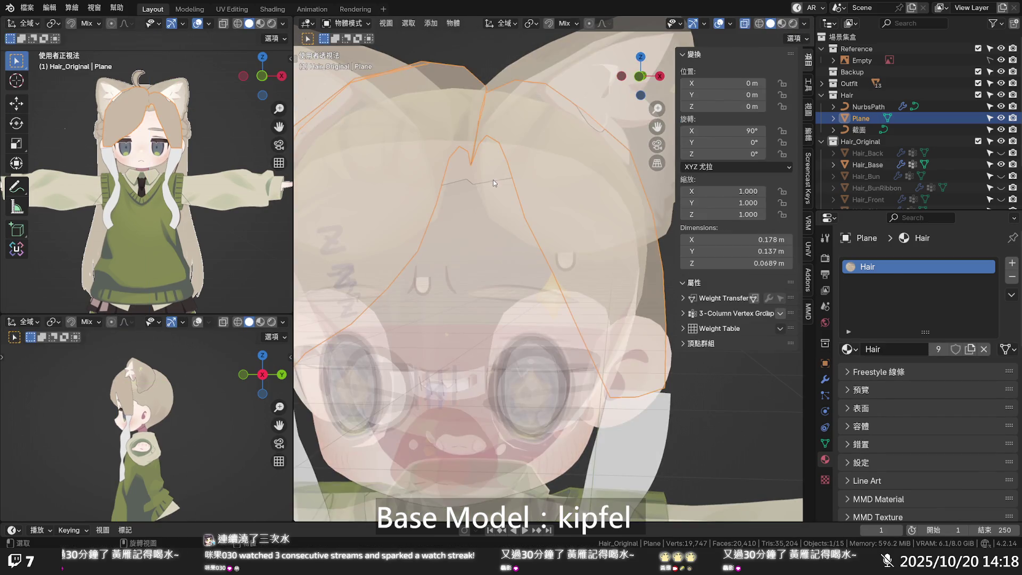
{"action": "left_click", "coordinate": [493, 180]}
{"action": "key", "text": "alt+z"}
{"action": "scroll", "coordinate": [500, 199], "scroll_direction": "down", "scroll_amount": 5}
{"action": "mouse_move", "coordinate": [517, 212]}
{"action": "middle_mouse_down"}
{"action": "mouse_move", "coordinate": [617, 215]}
{"action": "mouse_move", "coordinate": [509, 208]}
{"action": "mouse_move", "coordinate": [525, 204]}
{"action": "middle_mouse_up"}
{"action": "key", "text": "Tab"}
{"action": "key", "text": "Tab"}
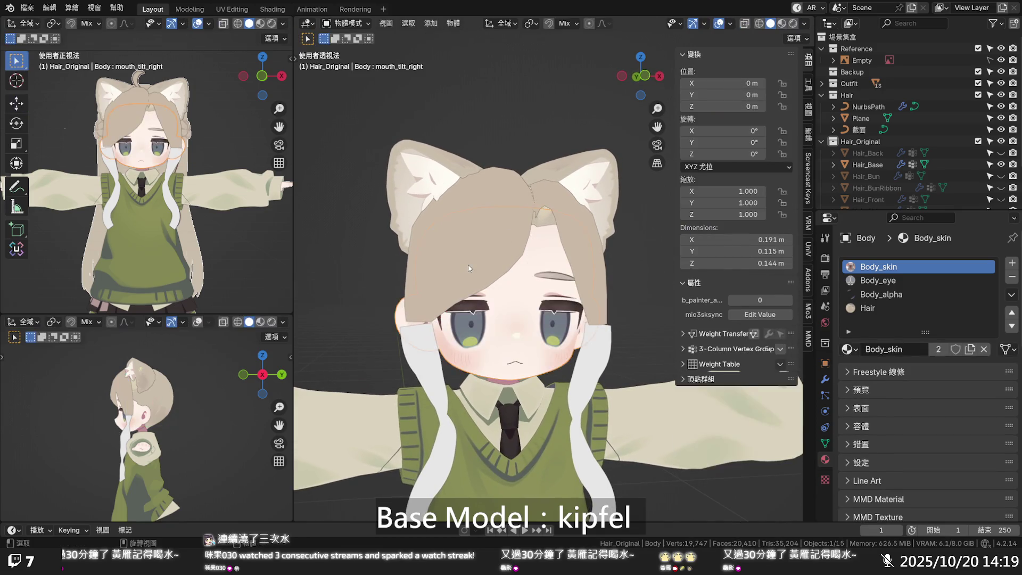
- On the bangs Plane, try shifting the strand vertex near the left eye along X, then undo it
{"action": "left_click", "coordinate": [462, 290]}
{"action": "key", "text": "Tab"}
{"action": "left_click", "coordinate": [462, 302]}
{"action": "key", "text": "g"}
{"action": "key", "text": "x"}
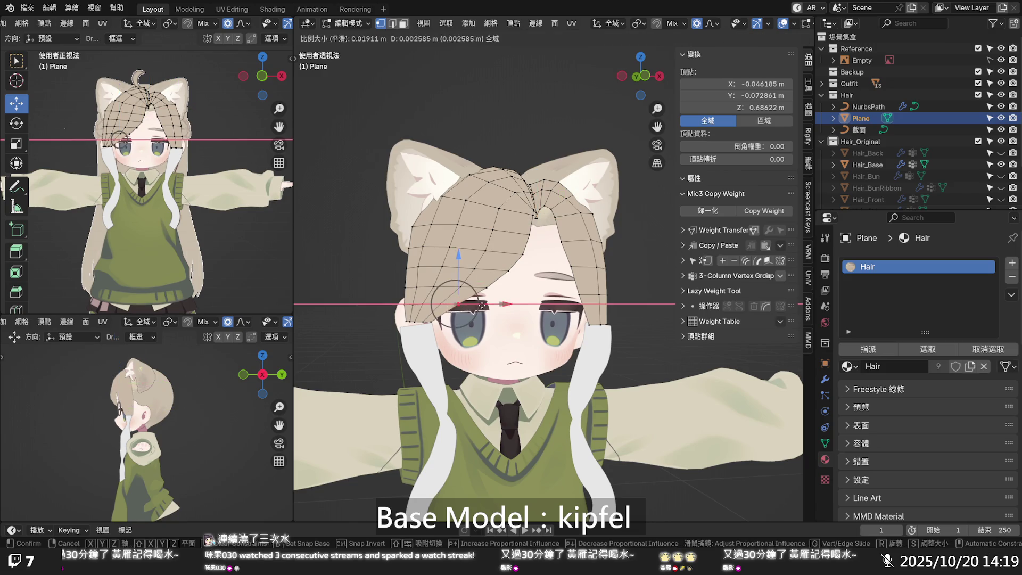
{"action": "left_click", "coordinate": [484, 304]}
{"action": "key", "text": "ctrl+z"}
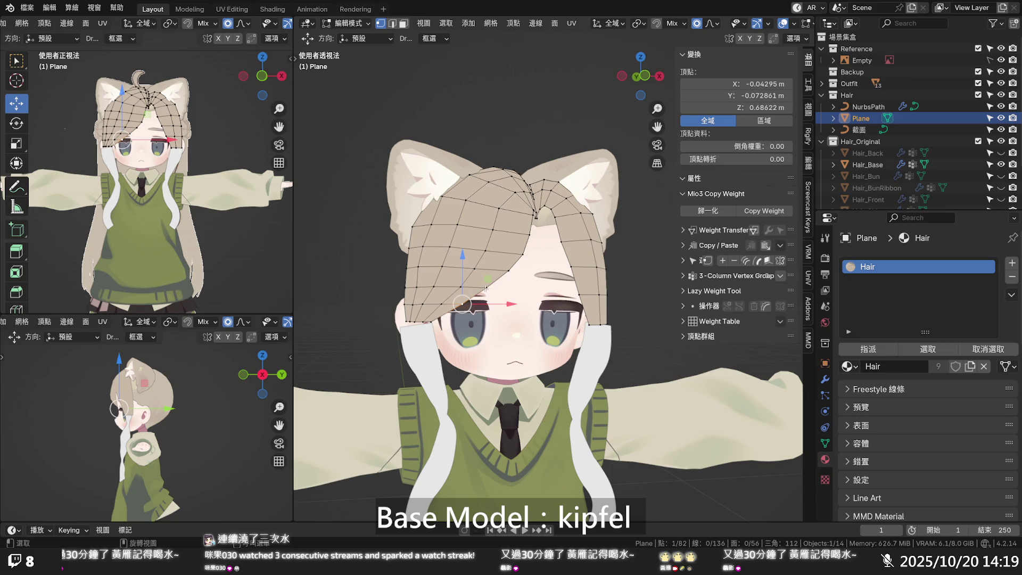
{"action": "mouse_move", "coordinate": [503, 240]}
{"action": "middle_mouse_down"}
{"action": "mouse_move", "coordinate": [481, 246]}
{"action": "mouse_move", "coordinate": [514, 246]}
{"action": "mouse_move", "coordinate": [483, 243]}
{"action": "middle_mouse_up"}
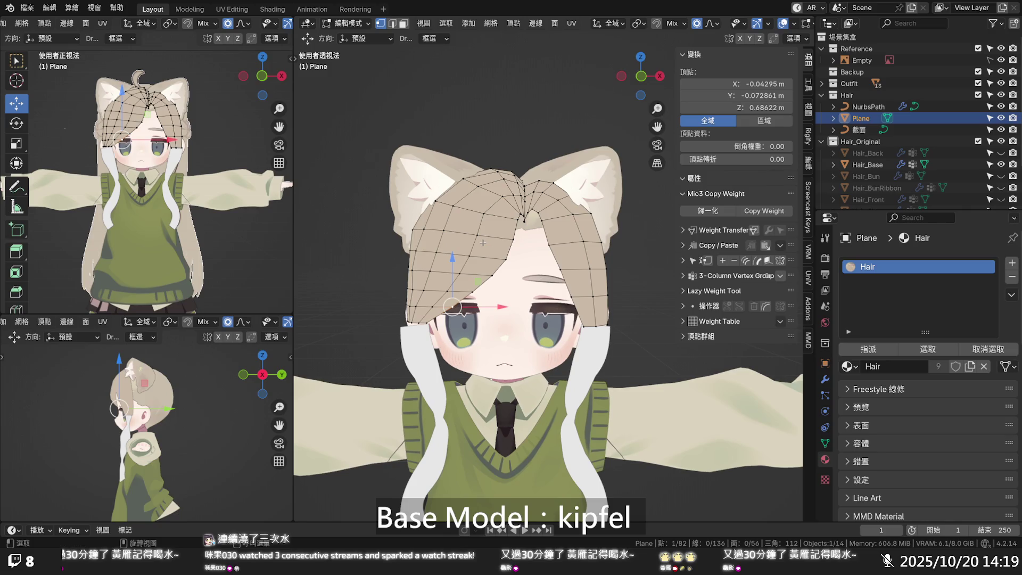
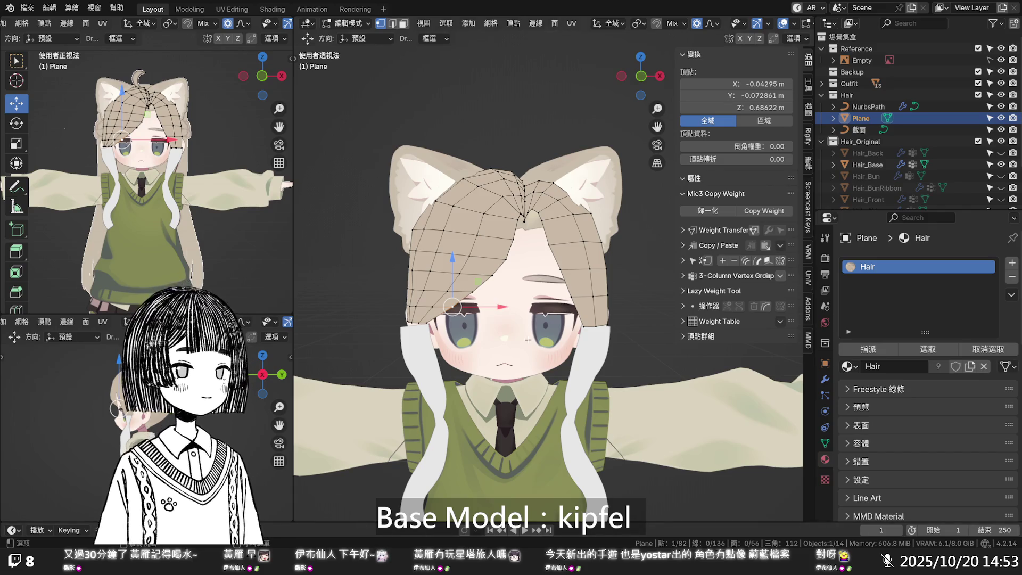
- Deselect the hair cap vertices and save the file
{"action": "left_click", "coordinate": [375, 287]}
{"action": "key", "text": "ctrl+s"}
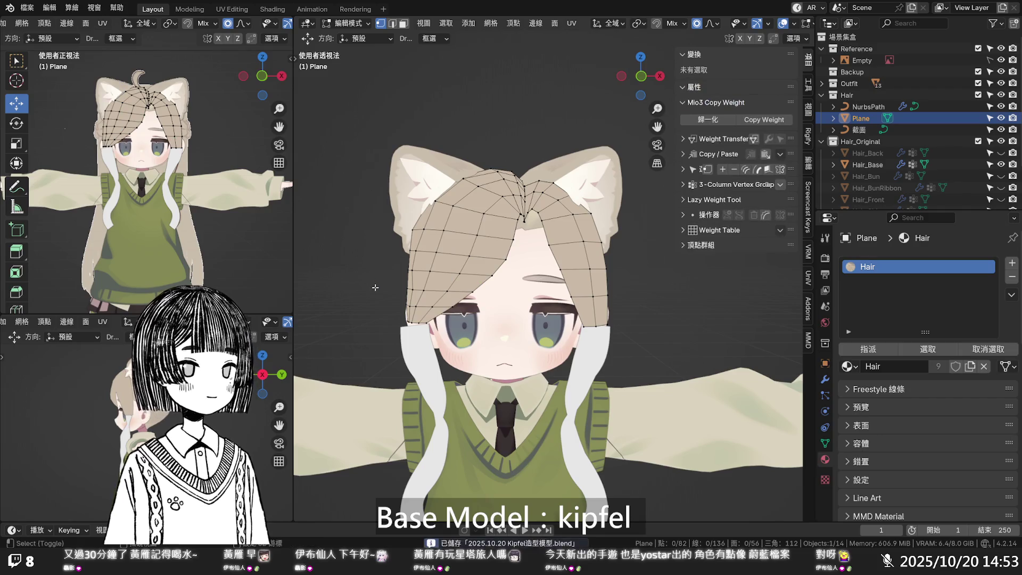
{"action": "scroll", "coordinate": [375, 288], "scroll_direction": "up", "scroll_amount": 2}
- Move side hair vertices along X with proportional editing so the cap hugs the temple
{"action": "left_click", "coordinate": [409, 251]}
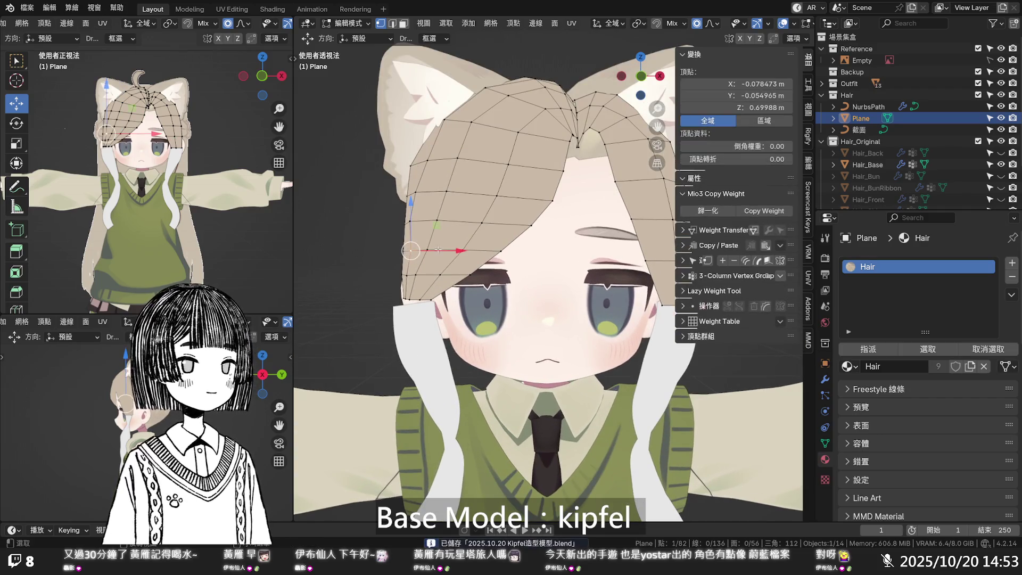
{"action": "key", "text": "s"}
{"action": "key", "text": "x"}
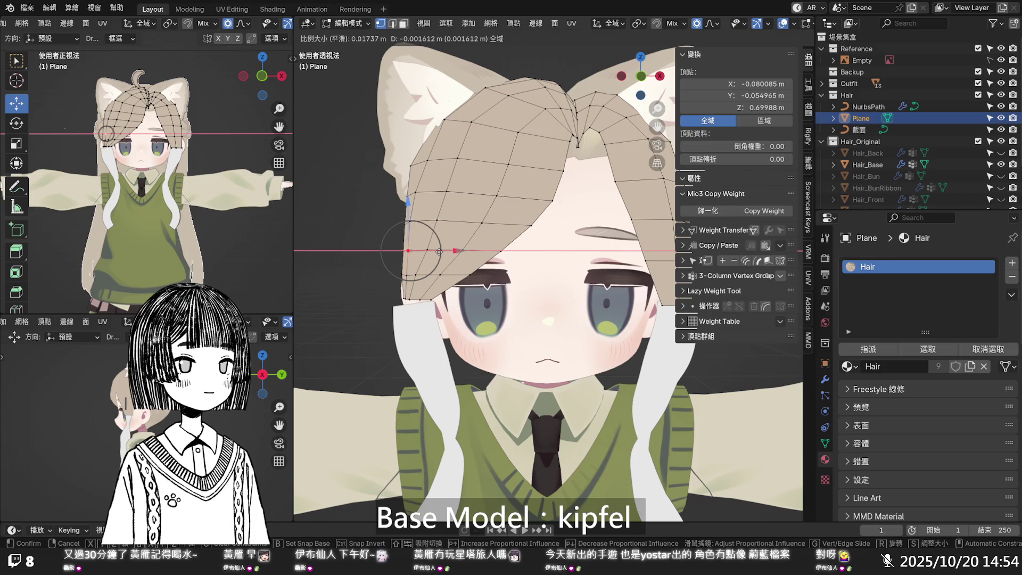
{"action": "left_click", "coordinate": [439, 251]}
{"action": "mouse_move", "coordinate": [399, 279]}
{"action": "middle_mouse_down"}
{"action": "mouse_move", "coordinate": [487, 286]}
{"action": "mouse_move", "coordinate": [410, 273]}
{"action": "middle_mouse_up"}
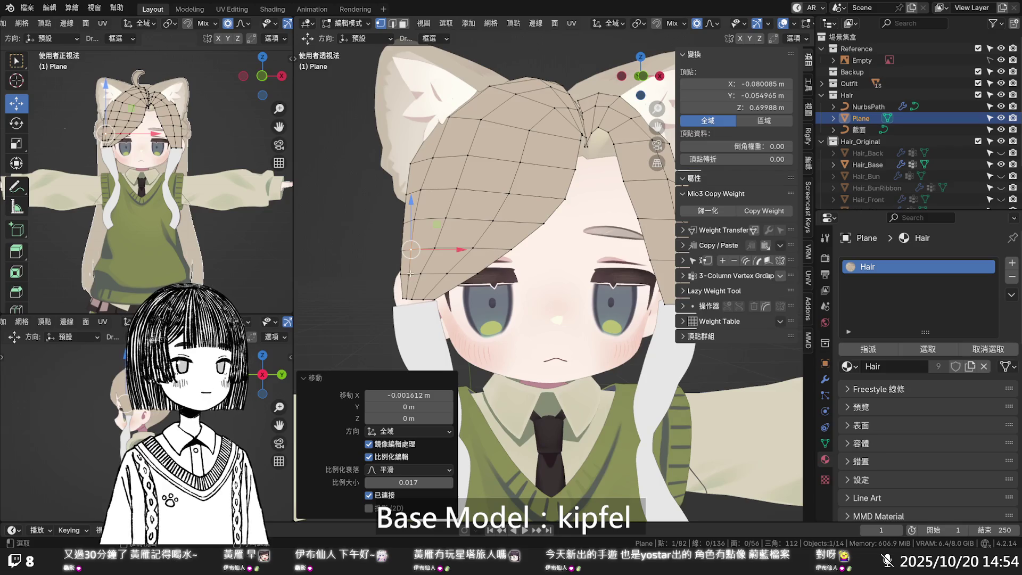
{"action": "left_click", "coordinate": [410, 273]}
{"action": "left_click_drag", "start_coordinate": [457, 274], "coordinate": [456, 272]}
- From a side view, pull the side and lower hair vertices along Y toward the head
{"action": "middle_click_drag", "start_coordinate": [456, 271], "coordinate": [609, 258]}
{"action": "left_click", "coordinate": [628, 232]}
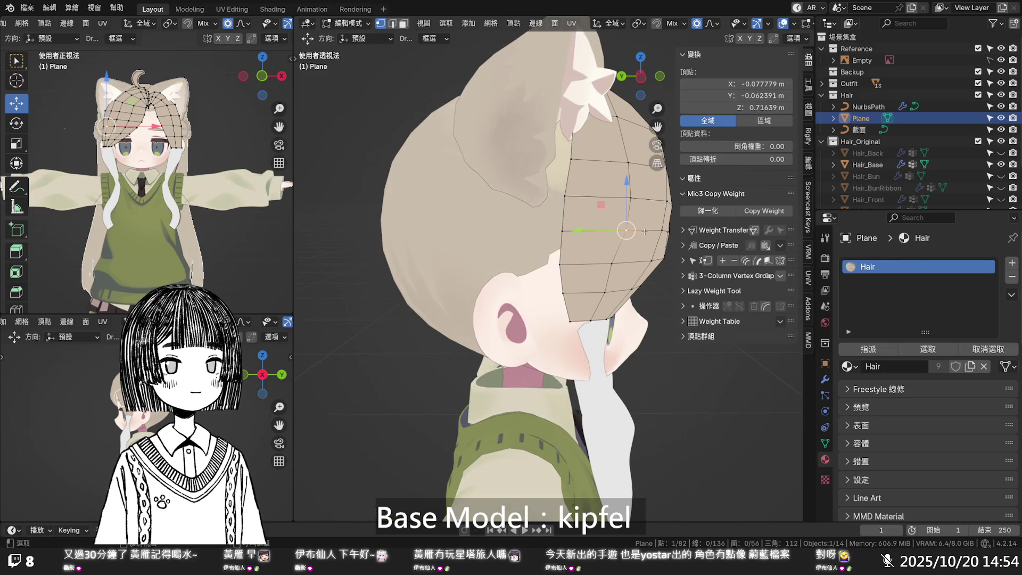
{"action": "left_click", "coordinate": [630, 198]}
{"action": "left_click_drag", "start_coordinate": [612, 198], "coordinate": [604, 198]}
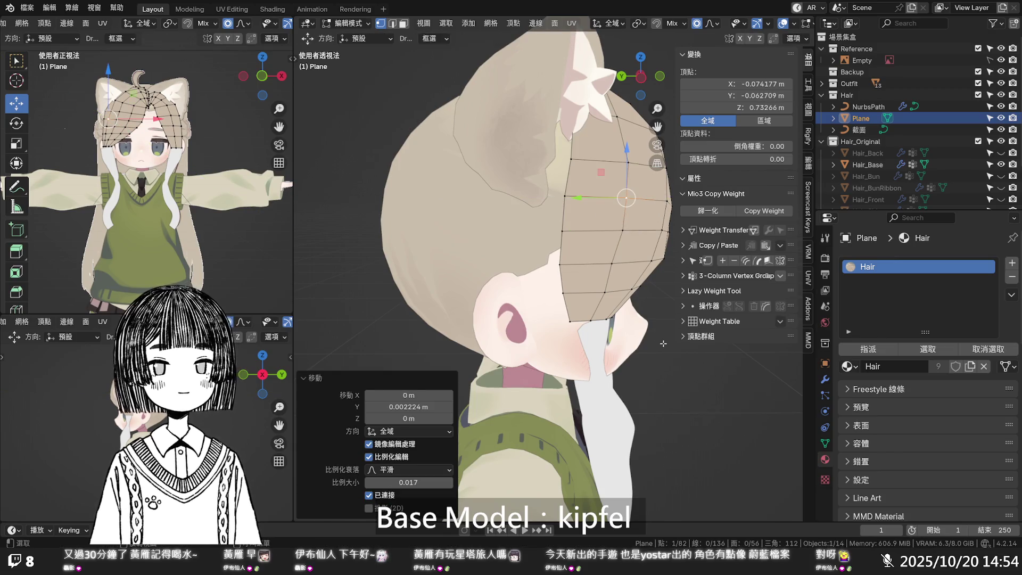
{"action": "left_click", "coordinate": [604, 292]}
{"action": "left_click_drag", "start_coordinate": [604, 292], "coordinate": [647, 354]}
{"action": "left_click", "coordinate": [647, 354]}
{"action": "middle_click_drag", "start_coordinate": [647, 354], "coordinate": [547, 303]}
- Save the reshaped hair cap and look over the whole body
{"action": "key", "text": "ctrl+s"}
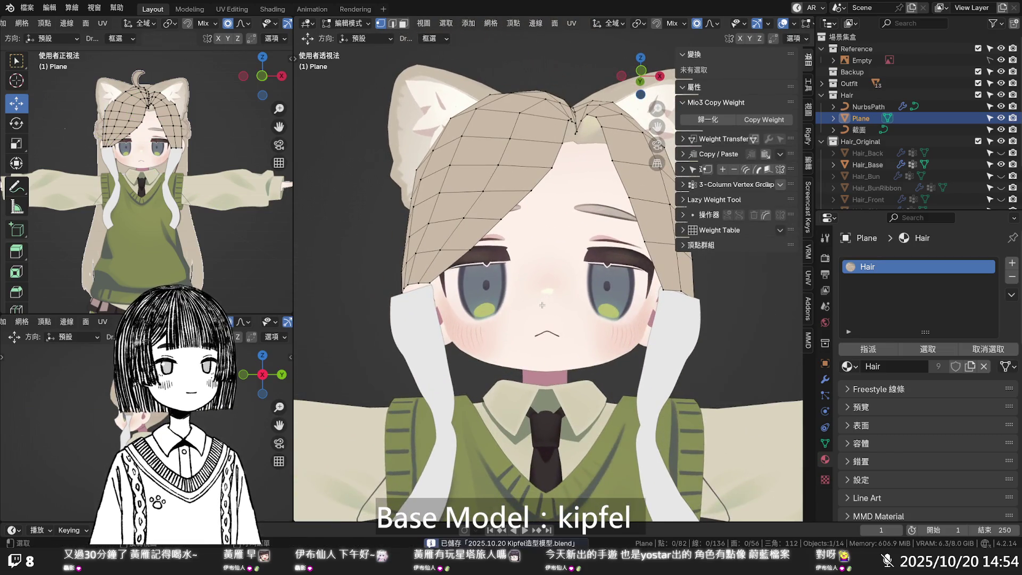
{"action": "scroll", "coordinate": [545, 303], "scroll_direction": "down", "scroll_amount": 1}
{"action": "scroll", "coordinate": [521, 292], "scroll_direction": "down", "scroll_amount": 5}
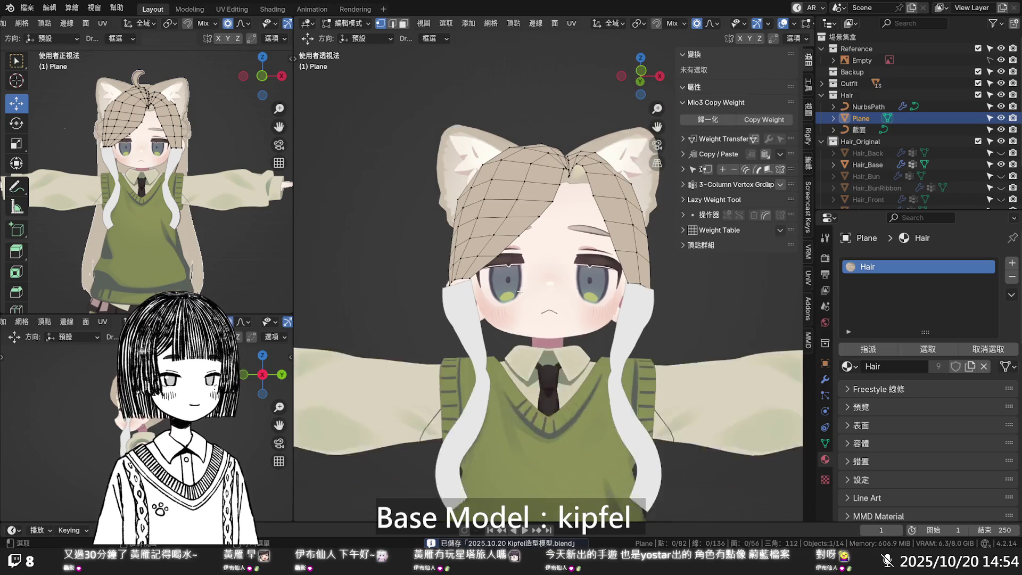
{"action": "mouse_move", "coordinate": [521, 292]}
{"action": "middle_mouse_down"}
{"action": "mouse_move", "coordinate": [513, 343]}
{"action": "mouse_move", "coordinate": [520, 331]}
{"action": "mouse_move", "coordinate": [482, 336]}
{"action": "middle_mouse_up"}
{"action": "scroll", "coordinate": [520, 332], "scroll_direction": "up", "scroll_amount": 7}
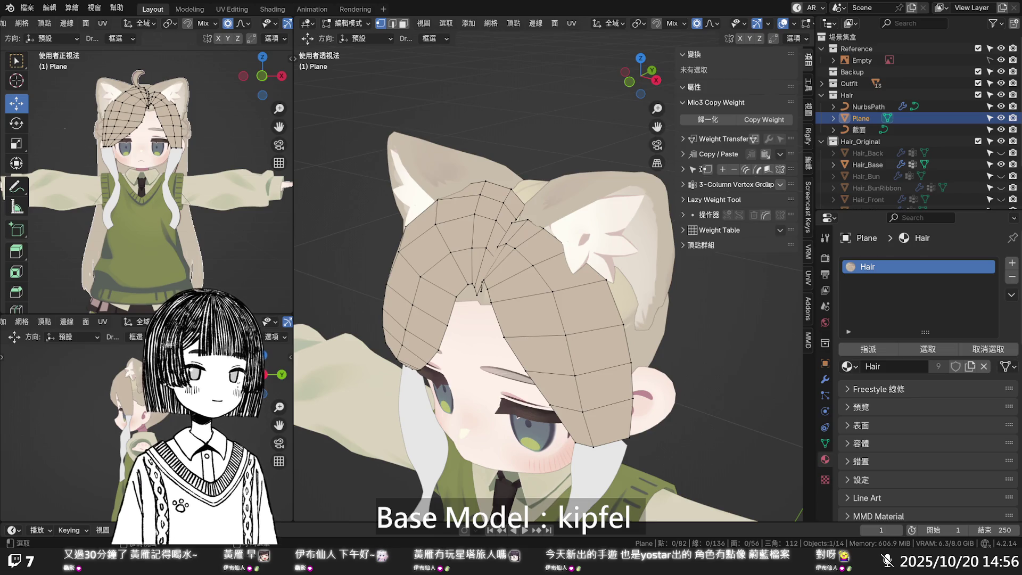
- Check the hair from the front, then select the NurbsPath side-hair curve in the Outliner
{"action": "scroll", "coordinate": [660, 269], "scroll_direction": "down", "scroll_amount": 5}
{"action": "mouse_move", "coordinate": [612, 250]}
{"action": "middle_mouse_down"}
{"action": "mouse_move", "coordinate": [661, 270]}
{"action": "mouse_move", "coordinate": [578, 311]}
{"action": "middle_mouse_up"}
{"action": "scroll", "coordinate": [660, 269], "scroll_direction": "up", "scroll_amount": 5}
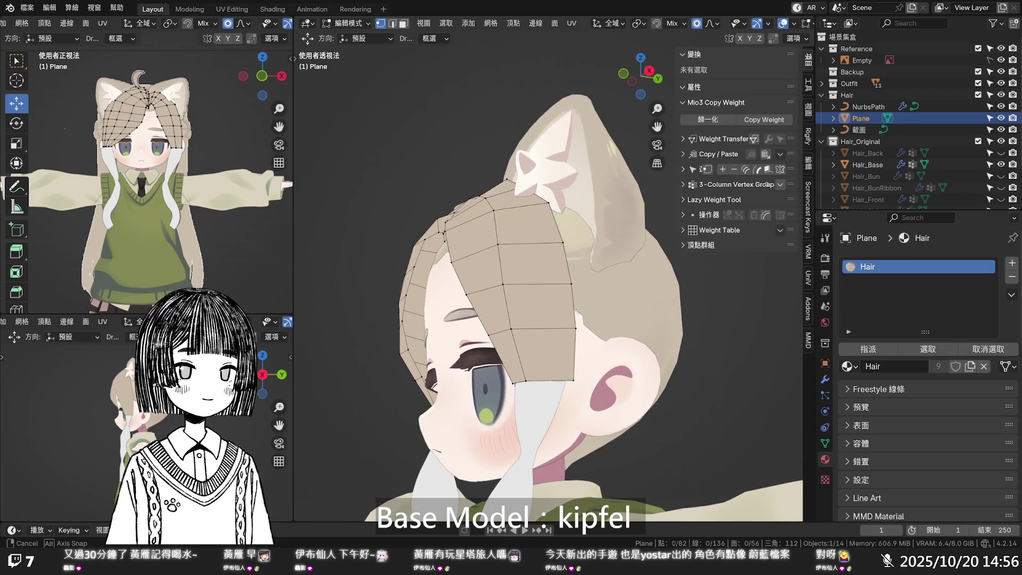
{"action": "left_click", "coordinate": [869, 108]}
{"action": "middle_click_drag", "start_coordinate": [532, 330], "coordinate": [612, 383]}
- Leave the Plane mesh and enter Edit Mode on the NurbsPath curve
{"action": "key", "text": "Tab"}
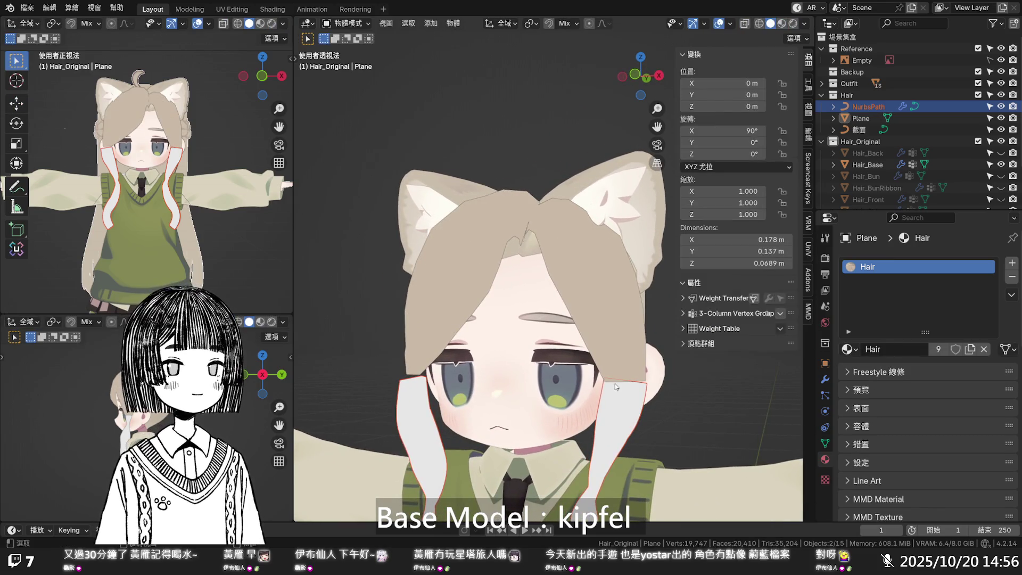
{"action": "key", "text": "Tab"}
{"action": "key", "text": "ctrl+z"}
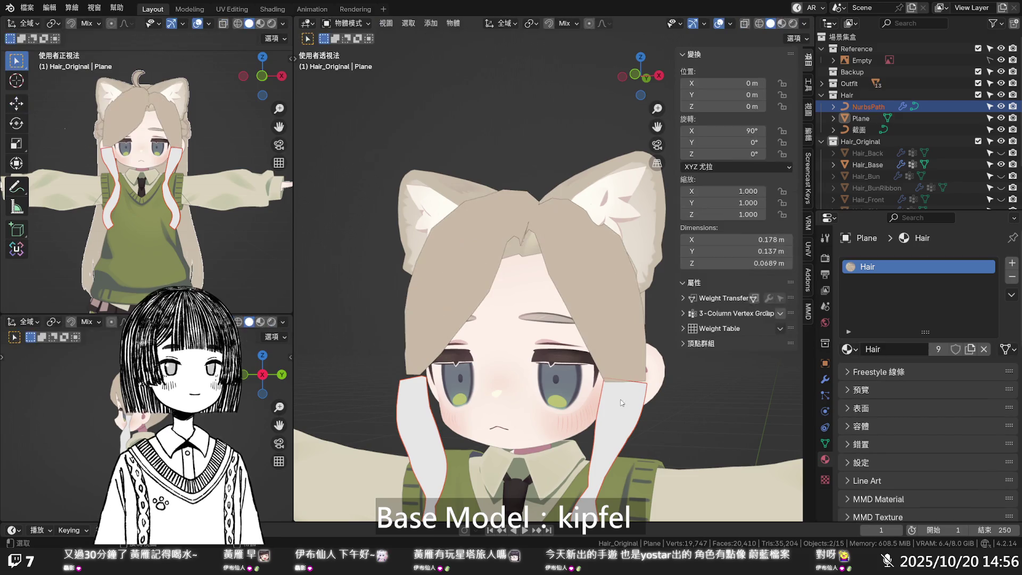
{"action": "key", "text": "Tab"}
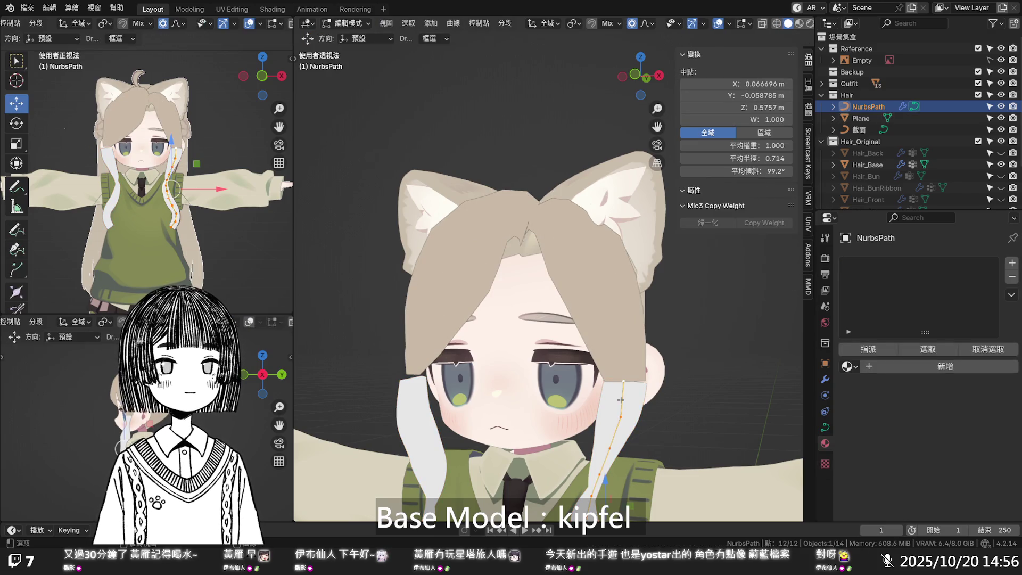
{"action": "scroll", "coordinate": [621, 399], "scroll_direction": "down", "scroll_amount": 2}
{"action": "mouse_move", "coordinate": [620, 399]}
{"action": "middle_mouse_down"}
{"action": "mouse_move", "coordinate": [634, 304]}
{"action": "mouse_move", "coordinate": [624, 319]}
{"action": "mouse_move", "coordinate": [535, 277]}
{"action": "middle_mouse_up"}
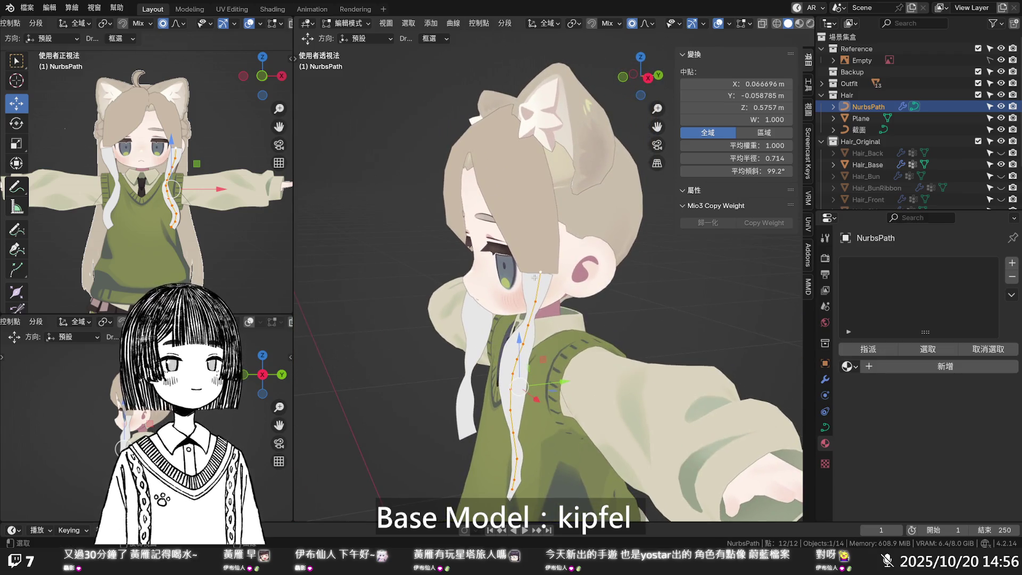
- Twist the strand's top control point by changing its tilt and nudge it along Y
{"action": "left_click", "coordinate": [538, 273]}
{"action": "left_click_drag", "start_coordinate": [726, 176], "coordinate": [662, 175]}
{"action": "left_click_drag", "start_coordinate": [555, 269], "coordinate": [529, 317]}
{"action": "mouse_move", "coordinate": [528, 316]}
{"action": "middle_mouse_down"}
{"action": "mouse_move", "coordinate": [597, 309]}
{"action": "mouse_move", "coordinate": [572, 339]}
{"action": "mouse_move", "coordinate": [715, 306]}
{"action": "mouse_move", "coordinate": [634, 369]}
{"action": "middle_mouse_up"}
{"action": "scroll", "coordinate": [598, 317], "scroll_direction": "up", "scroll_amount": 3}
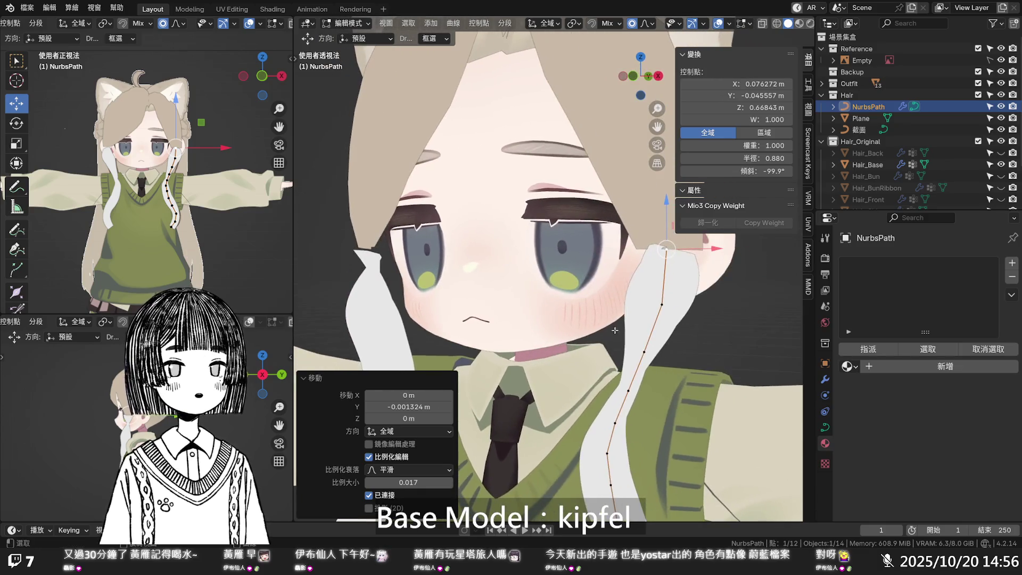
{"action": "scroll", "coordinate": [634, 369], "scroll_direction": "down", "scroll_amount": 2}
- Raise a lower control point's tilt to about 44° with Ctrl+T, then deselect all points
{"action": "left_click", "coordinate": [592, 375]}
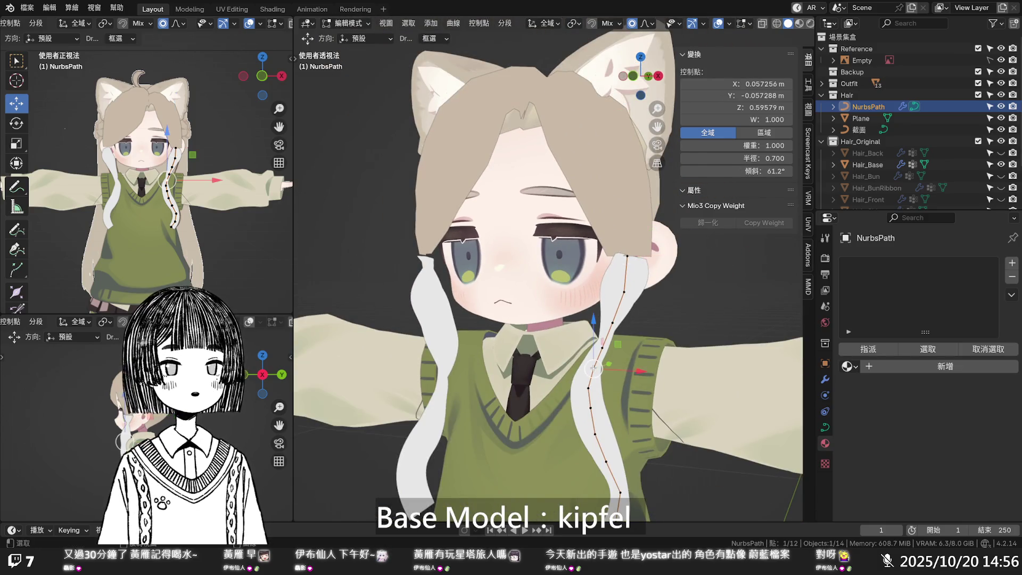
{"action": "mouse_move", "coordinate": [737, 171]}
{"action": "left_mouse_down"}
{"action": "mouse_move", "coordinate": [777, 171]}
{"action": "mouse_move", "coordinate": [732, 171]}
{"action": "left_mouse_up"}
{"action": "key", "text": "ctrl+t"}
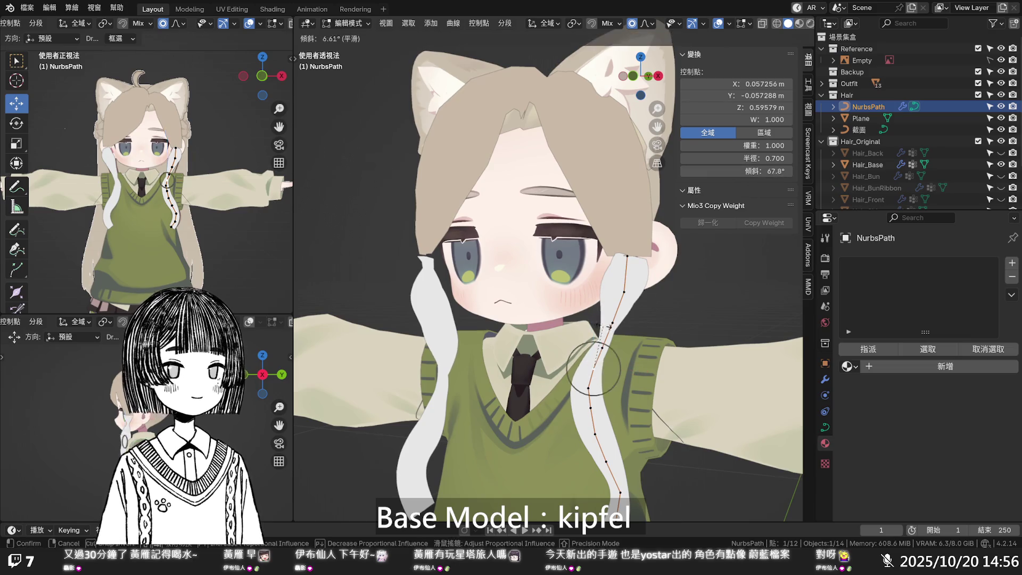
{"action": "scroll", "coordinate": [611, 325], "scroll_direction": "up", "scroll_amount": 3}
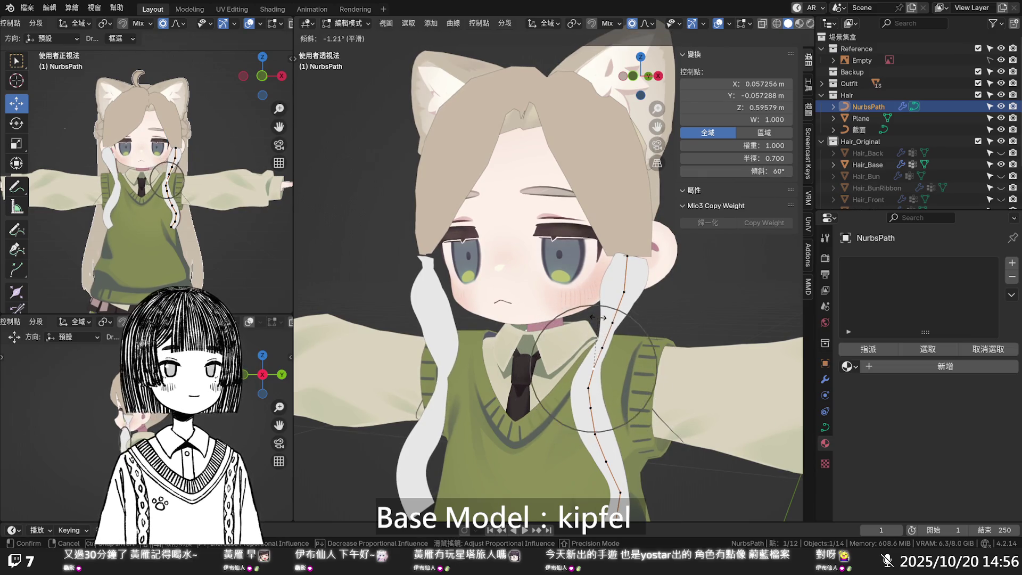
{"action": "scroll", "coordinate": [591, 315], "scroll_direction": "down", "scroll_amount": 4}
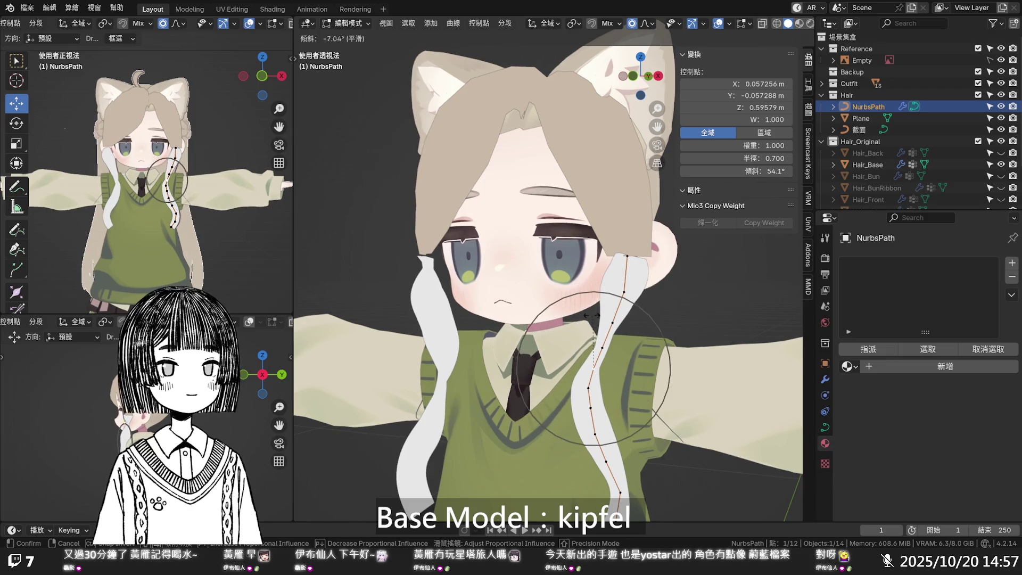
{"action": "scroll", "coordinate": [572, 315], "scroll_direction": "down", "scroll_amount": 4}
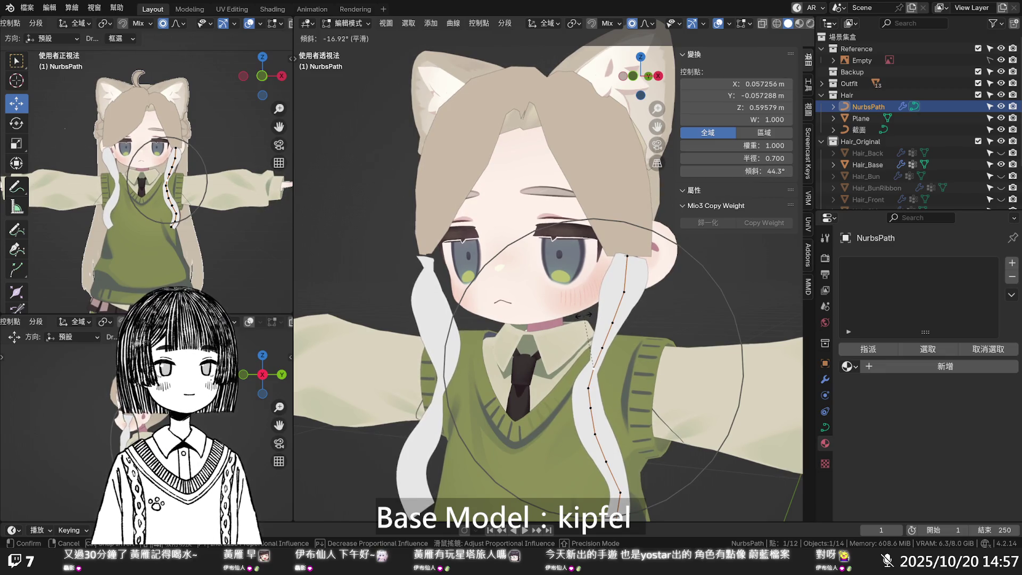
{"action": "left_click", "coordinate": [583, 314]}
{"action": "key", "text": "alt+a"}
{"action": "mouse_move", "coordinate": [583, 314]}
{"action": "middle_mouse_down"}
{"action": "mouse_move", "coordinate": [671, 349]}
{"action": "mouse_move", "coordinate": [465, 319]}
{"action": "mouse_move", "coordinate": [586, 319]}
{"action": "mouse_move", "coordinate": [565, 330]}
{"action": "middle_mouse_up"}
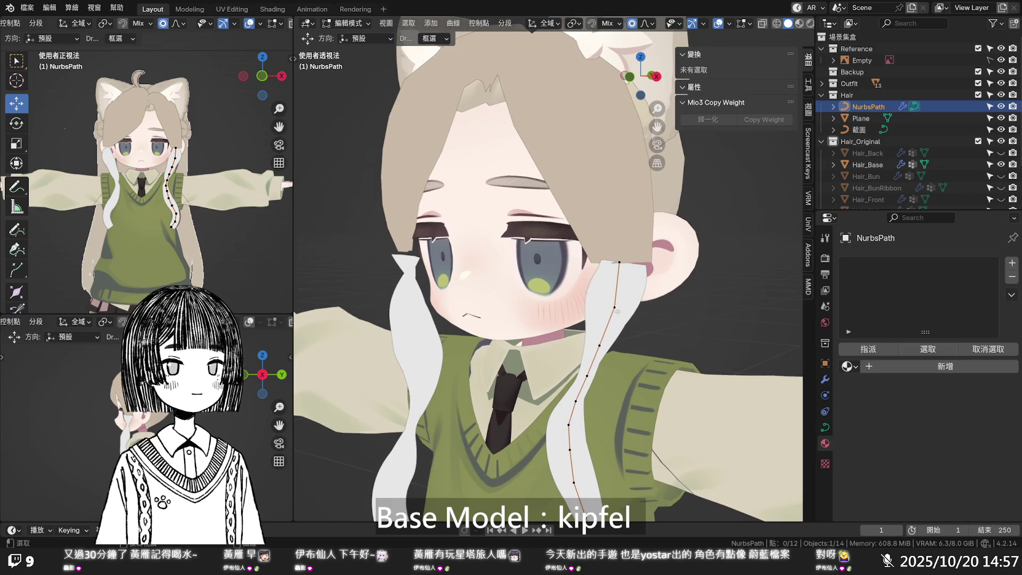
- Set a strand control point's tilt to about -42.7°
{"action": "left_click", "coordinate": [598, 338]}
{"action": "middle_click_drag", "start_coordinate": [598, 338], "coordinate": [739, 198]}
{"action": "left_click_drag", "start_coordinate": [740, 171], "coordinate": [662, 171]}
{"action": "middle_click_drag", "start_coordinate": [646, 351], "coordinate": [656, 365]}
- In front view, set the top point's tilt to -65.6° and shift it slightly along X
{"action": "key", "text": "KP_1"}
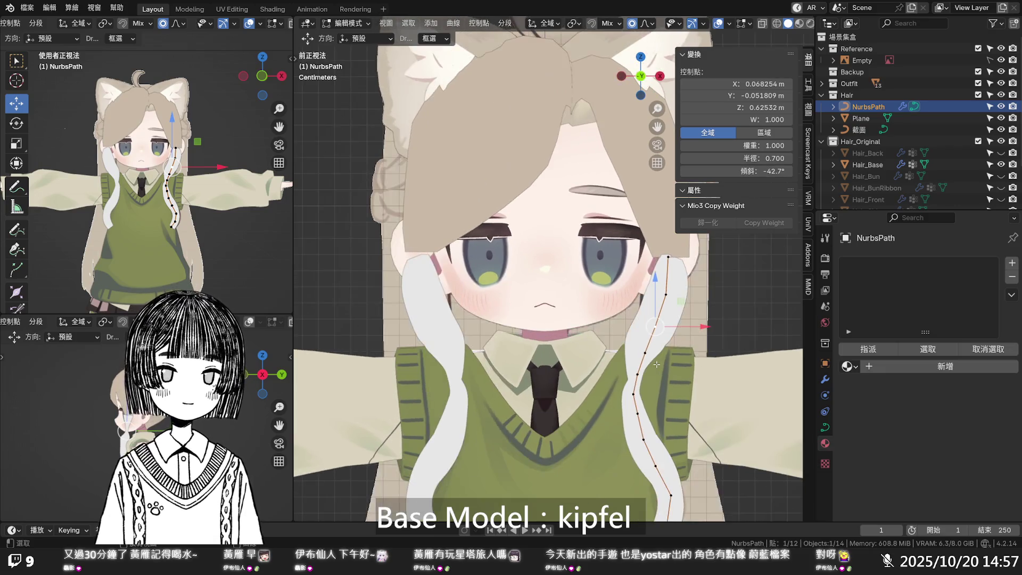
{"action": "left_click", "coordinate": [668, 257]}
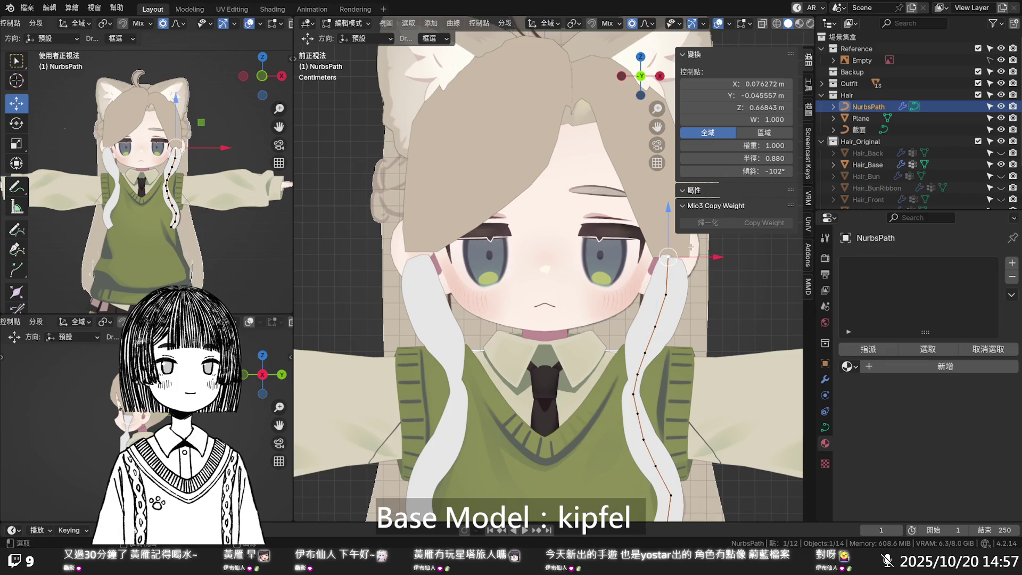
{"action": "left_click_drag", "start_coordinate": [761, 171], "coordinate": [777, 171]}
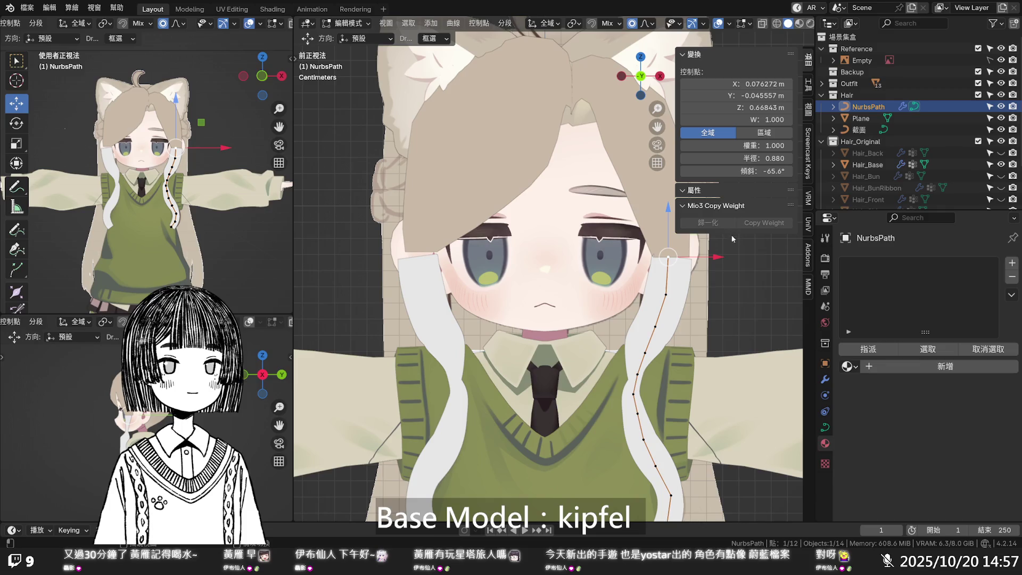
{"action": "left_click_drag", "start_coordinate": [703, 257], "coordinate": [700, 256]}
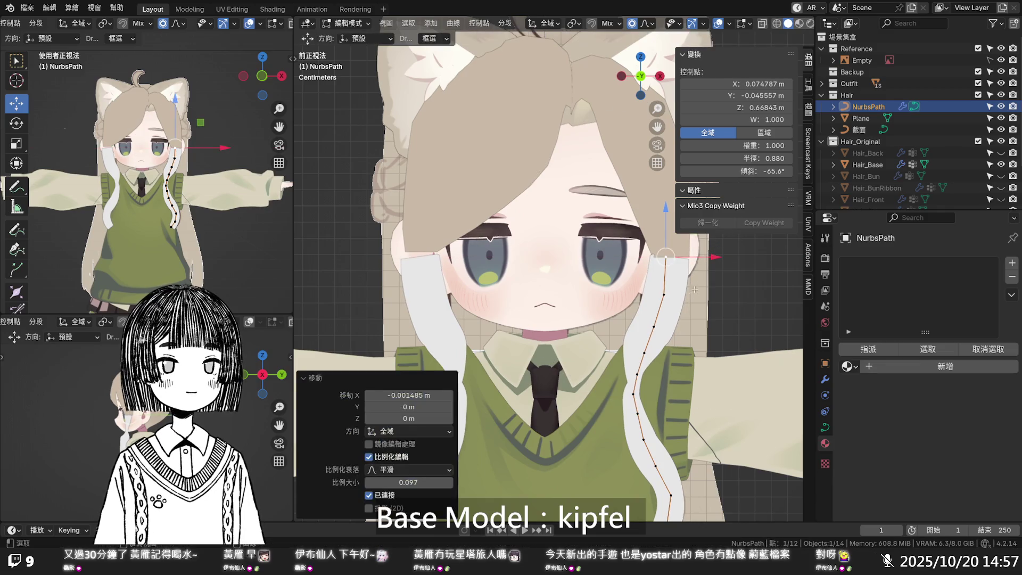
- Pull two lower control points along Y toward the face with proportional falloff
{"action": "left_click", "coordinate": [644, 353]}
{"action": "middle_click_drag", "start_coordinate": [644, 353], "coordinate": [513, 363]}
{"action": "left_click_drag", "start_coordinate": [514, 362], "coordinate": [511, 364]}
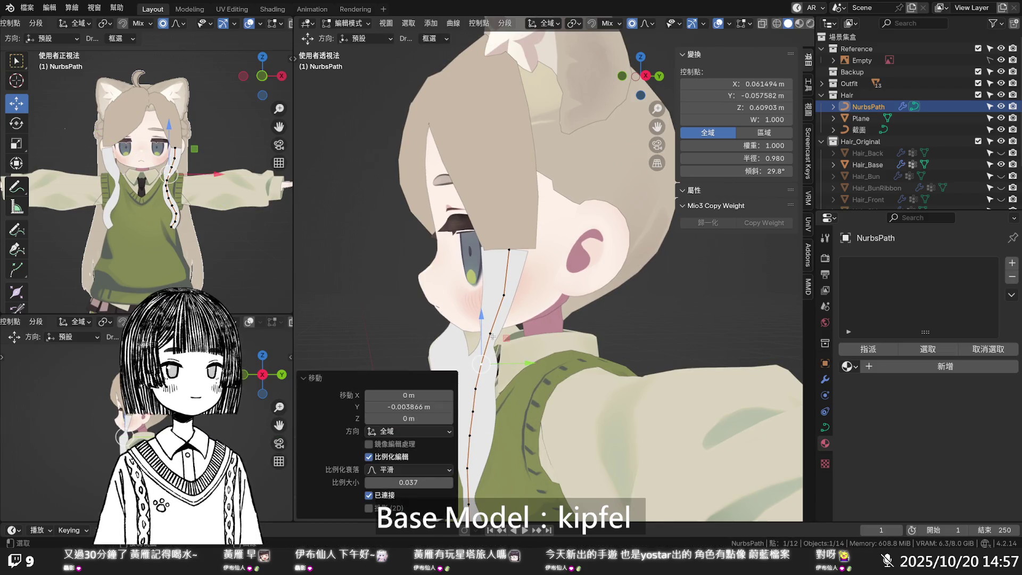
{"action": "left_click", "coordinate": [512, 342]}
{"action": "mouse_move", "coordinate": [537, 334]}
{"action": "left_mouse_down"}
{"action": "mouse_move", "coordinate": [524, 334]}
{"action": "mouse_move", "coordinate": [550, 339]}
{"action": "left_mouse_up"}
{"action": "scroll", "coordinate": [550, 339], "scroll_direction": "down", "scroll_amount": 3}
{"action": "scroll", "coordinate": [556, 330], "scroll_direction": "up", "scroll_amount": 2}
{"action": "mouse_move", "coordinate": [556, 330]}
{"action": "middle_mouse_down", "text": "shift"}
{"action": "mouse_move", "coordinate": [564, 319]}
{"action": "mouse_move", "coordinate": [677, 319]}
{"action": "mouse_move", "coordinate": [628, 230]}
{"action": "mouse_move", "coordinate": [671, 343]}
{"action": "mouse_move", "coordinate": [624, 353]}
{"action": "mouse_move", "coordinate": [521, 341]}
{"action": "mouse_move", "coordinate": [637, 333]}
{"action": "middle_mouse_up", "text": "shift"}
{"action": "scroll", "coordinate": [630, 357], "scroll_direction": "up", "scroll_amount": 3}
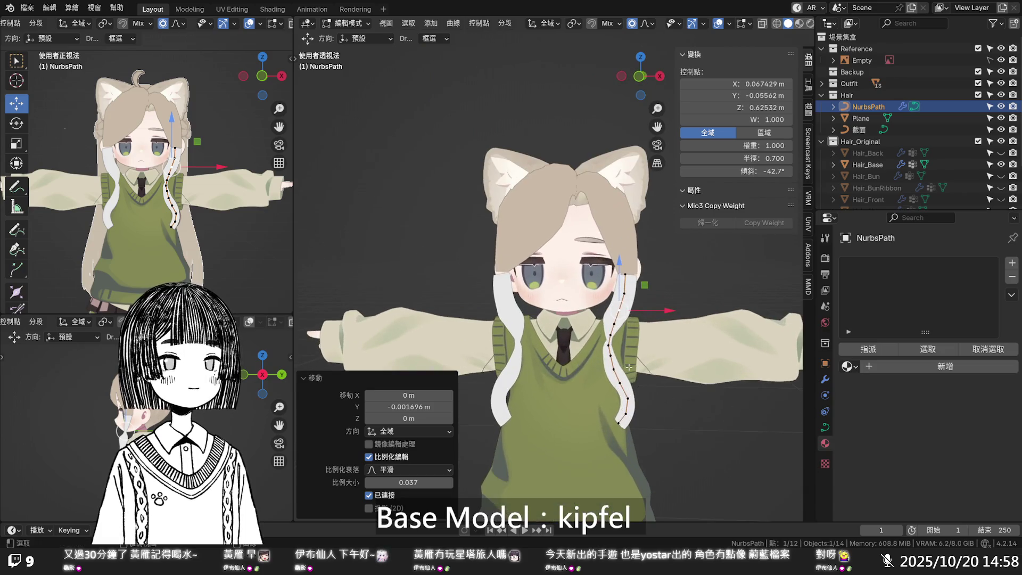
- Thin the strand tip by adjusting the bottom control point's value in the sidebar
{"action": "scroll", "coordinate": [624, 303], "scroll_direction": "up", "scroll_amount": 2}
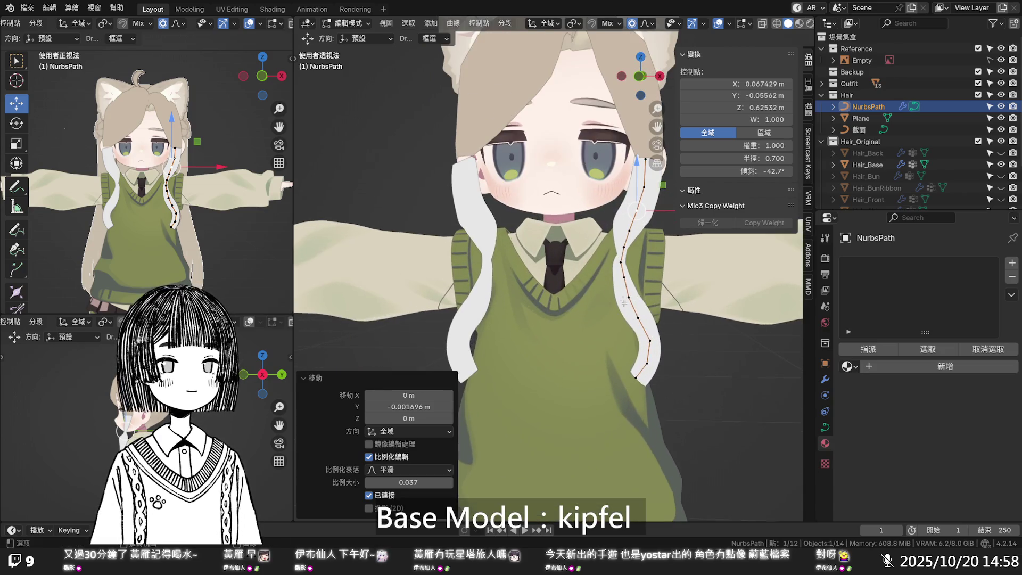
{"action": "left_click", "coordinate": [638, 375]}
{"action": "left_click_drag", "start_coordinate": [767, 158], "coordinate": [732, 158]}
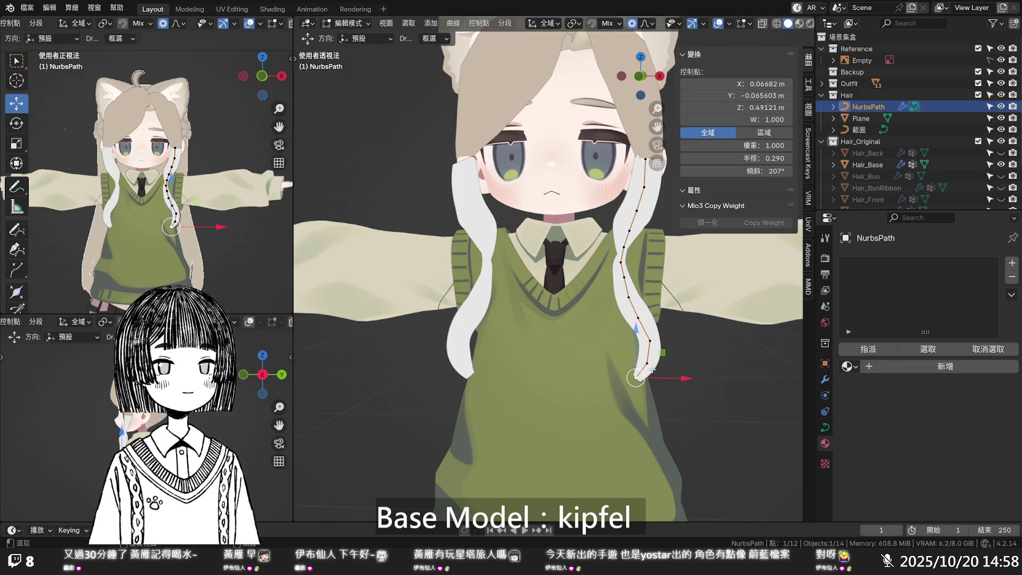
- Twist the ribbon near its lower end by raising the next point's tilt, then deselect
{"action": "left_click", "coordinate": [648, 364]}
{"action": "middle_click_drag", "start_coordinate": [648, 365], "coordinate": [574, 320]}
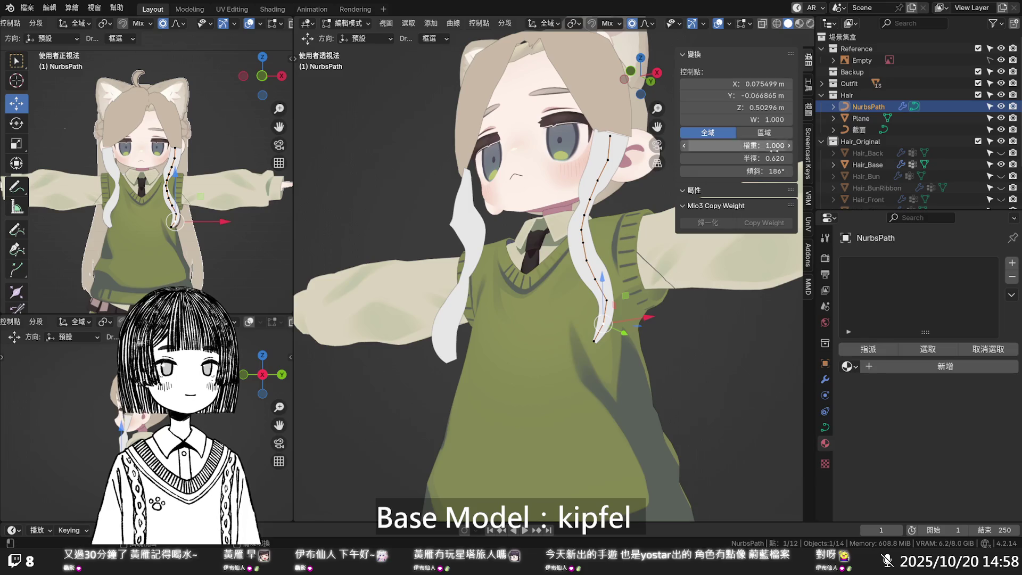
{"action": "left_click_drag", "start_coordinate": [736, 171], "coordinate": [772, 171]}
{"action": "middle_click_drag", "start_coordinate": [575, 352], "coordinate": [652, 361]}
{"action": "left_click", "coordinate": [648, 367]}
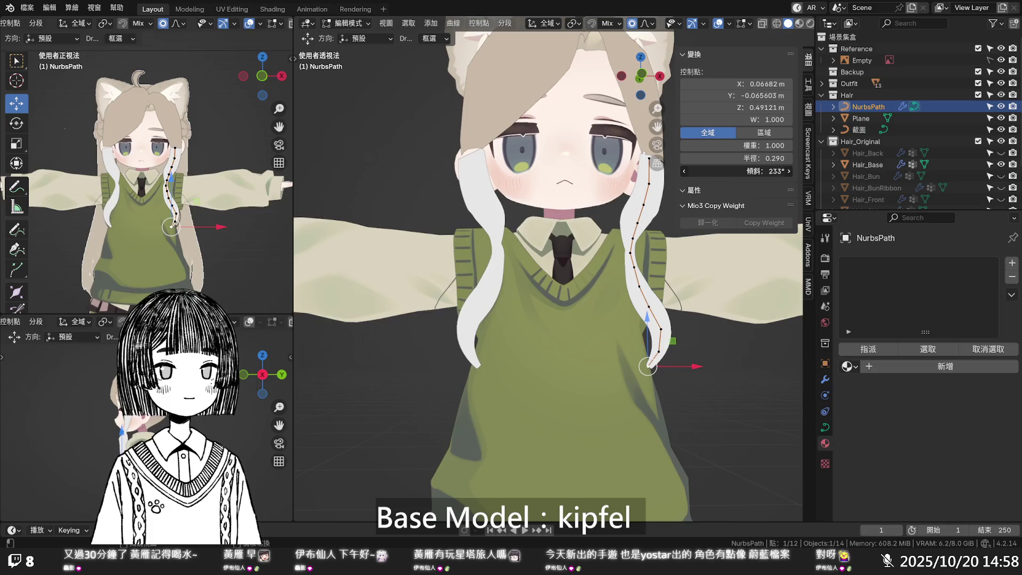
{"action": "key", "text": "alt+a"}
{"action": "mouse_move", "coordinate": [644, 368]}
{"action": "middle_mouse_down"}
{"action": "mouse_move", "coordinate": [524, 386]}
{"action": "mouse_move", "coordinate": [547, 405]}
{"action": "mouse_move", "coordinate": [635, 388]}
{"action": "middle_mouse_up"}
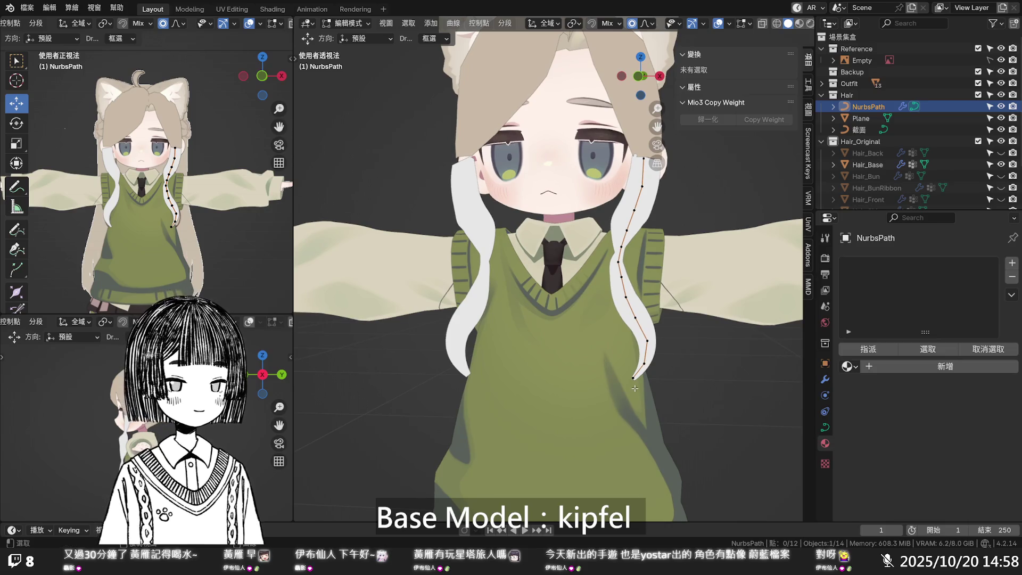
- Lower a side-hair control point about 0.005 m along Z with proportional editing
{"action": "scroll", "coordinate": [612, 319], "scroll_direction": "down", "scroll_amount": 1}
{"action": "middle_click_drag", "start_coordinate": [613, 318], "coordinate": [611, 346], "text": "shift"}
{"action": "scroll", "coordinate": [611, 311], "scroll_direction": "up", "scroll_amount": 2}
{"action": "left_click", "coordinate": [630, 305]}
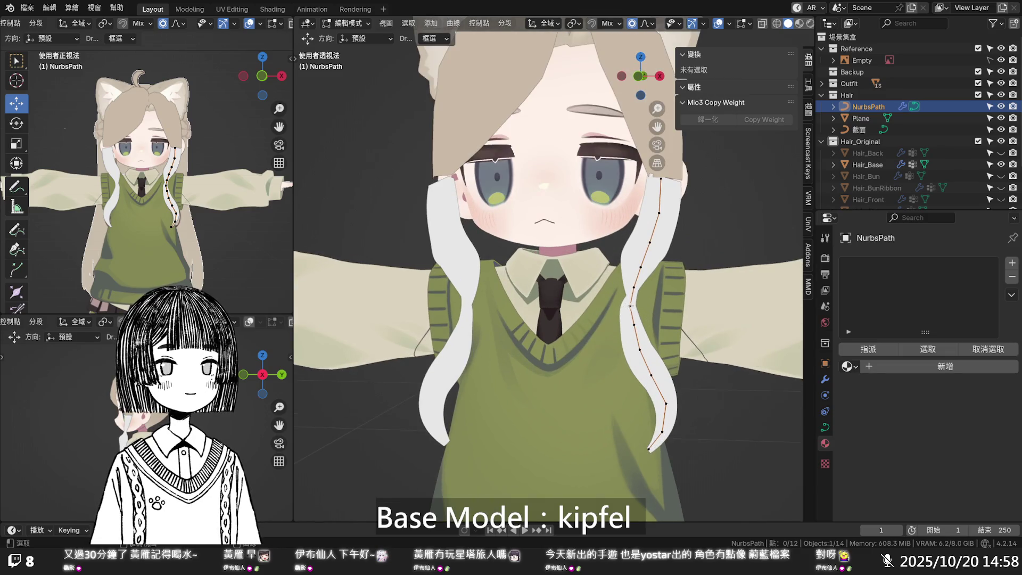
{"action": "left_click_drag", "start_coordinate": [631, 273], "coordinate": [639, 319]}
{"action": "key", "text": "g"}
{"action": "key", "text": "z"}
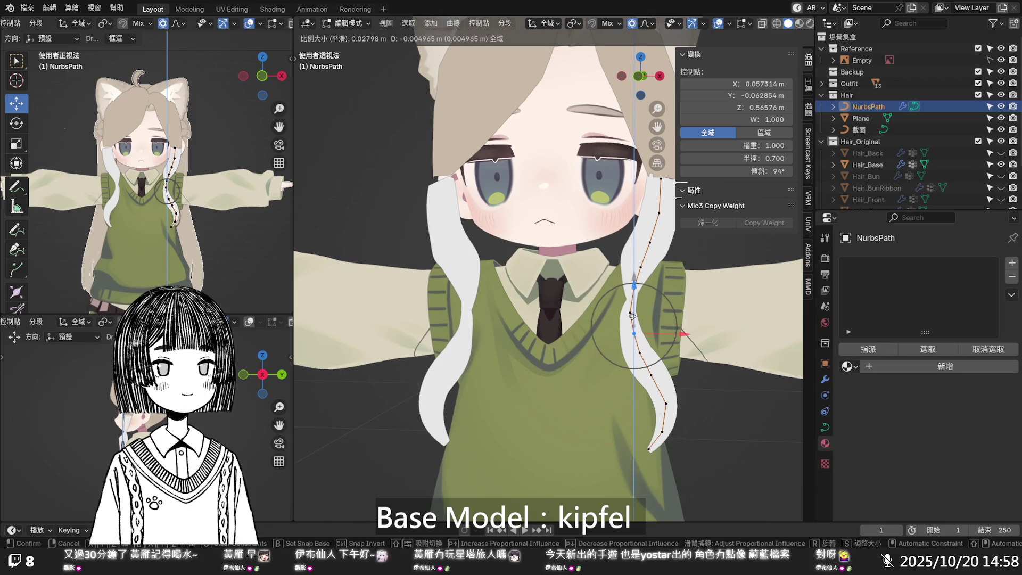
{"action": "left_click", "coordinate": [632, 315]}
{"action": "key", "text": "KP_1"}
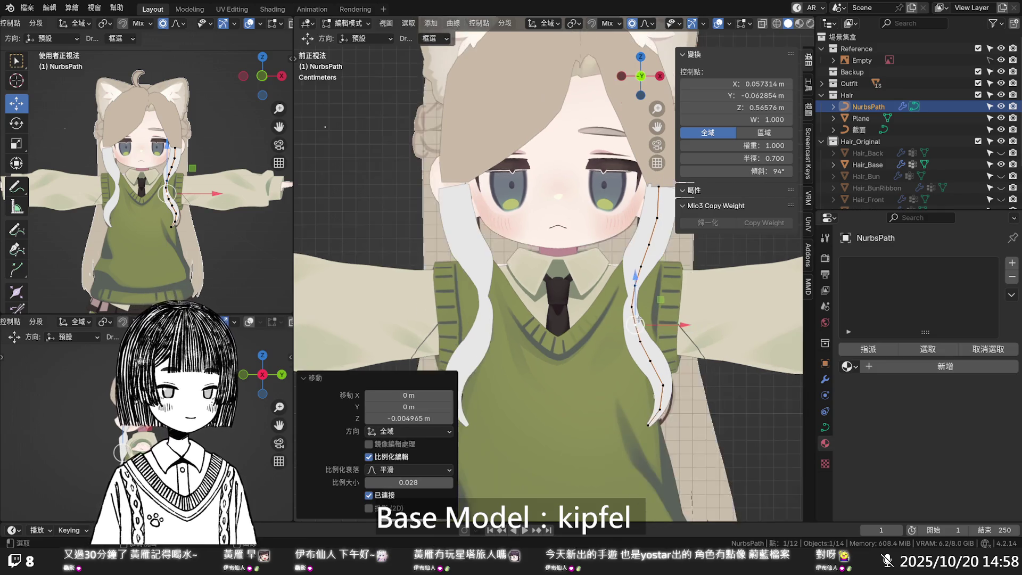
- In X-ray, move the curve's lower control point down along Z, then restore solid shading
{"action": "key", "text": "alt+z"}
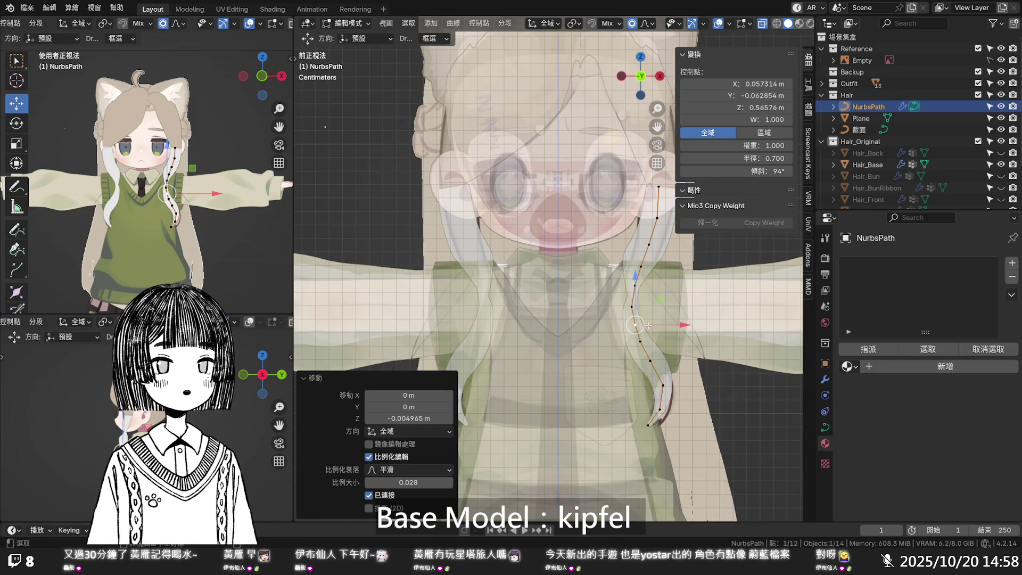
{"action": "left_click", "coordinate": [663, 415]}
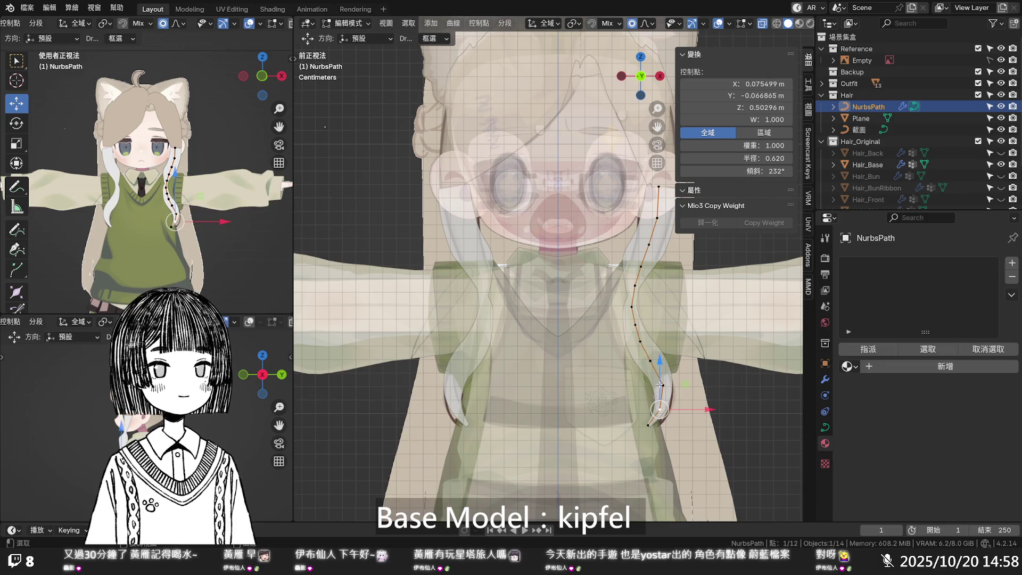
{"action": "key", "text": "g"}
{"action": "key", "text": "z"}
{"action": "left_click", "coordinate": [660, 387]}
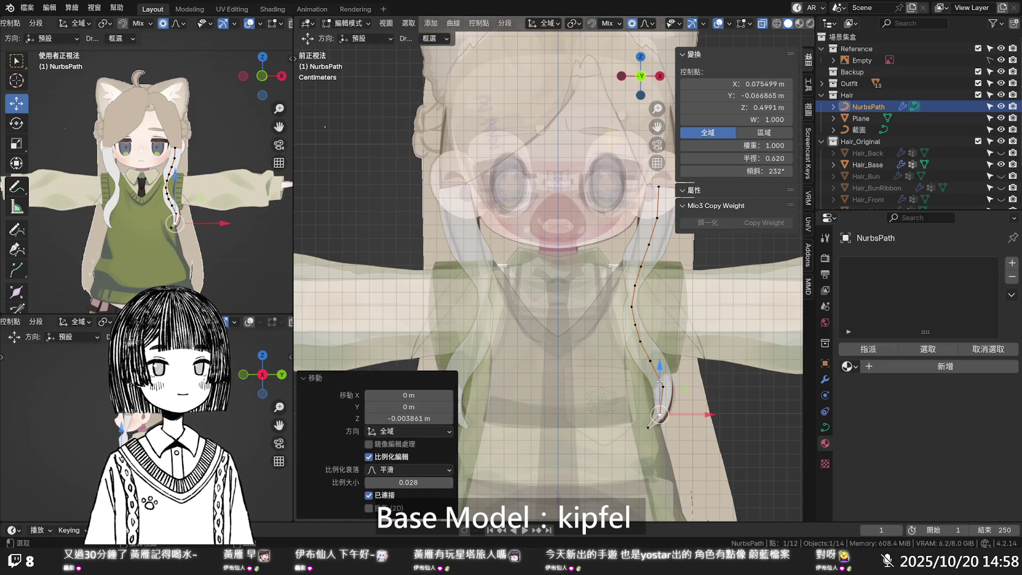
{"action": "key", "text": "alt+z"}
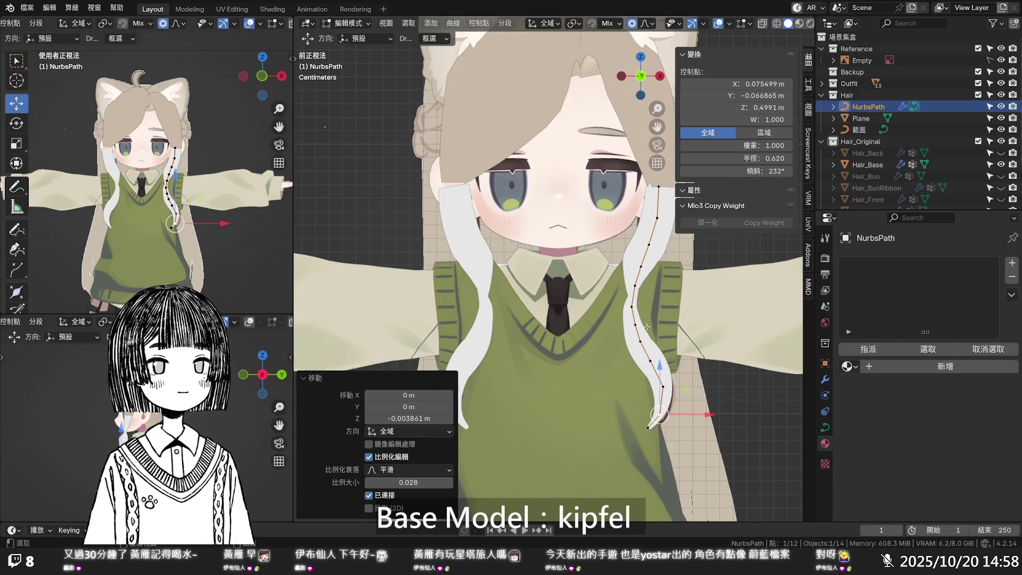
{"action": "key", "text": "alt+z"}
{"action": "key", "text": "alt+z"}
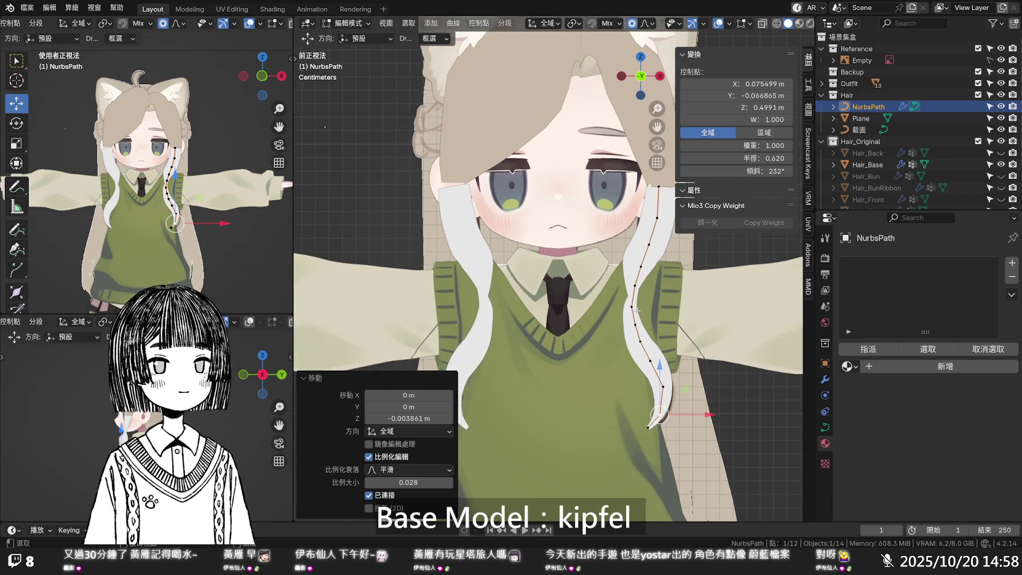
{"action": "scroll", "coordinate": [637, 311], "scroll_direction": "down", "scroll_amount": 2}
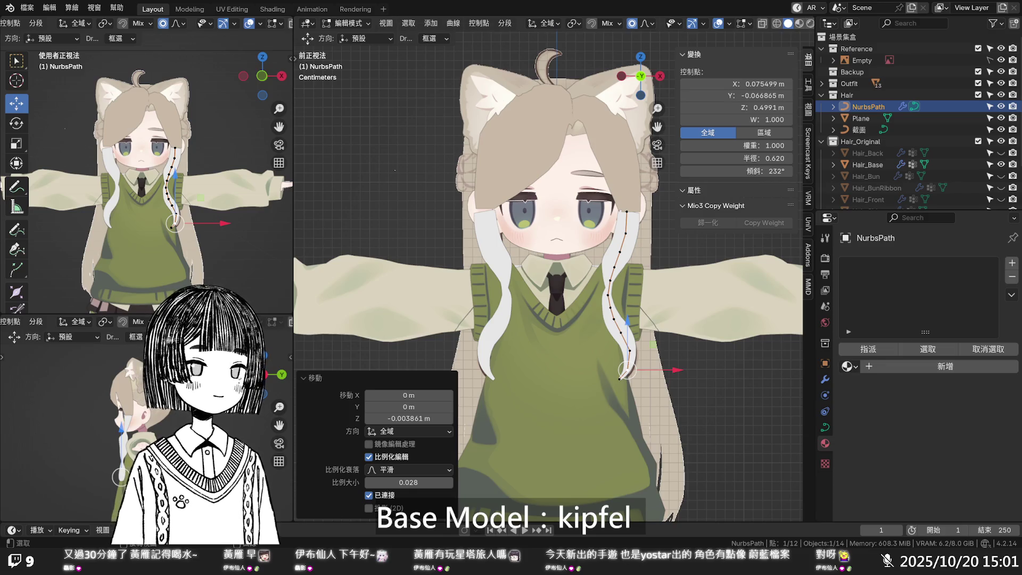
- Compare Hair_Back shown and hidden, leave it visible, and return to Object Mode
{"action": "scroll", "coordinate": [559, 389], "scroll_direction": "down", "scroll_amount": 4}
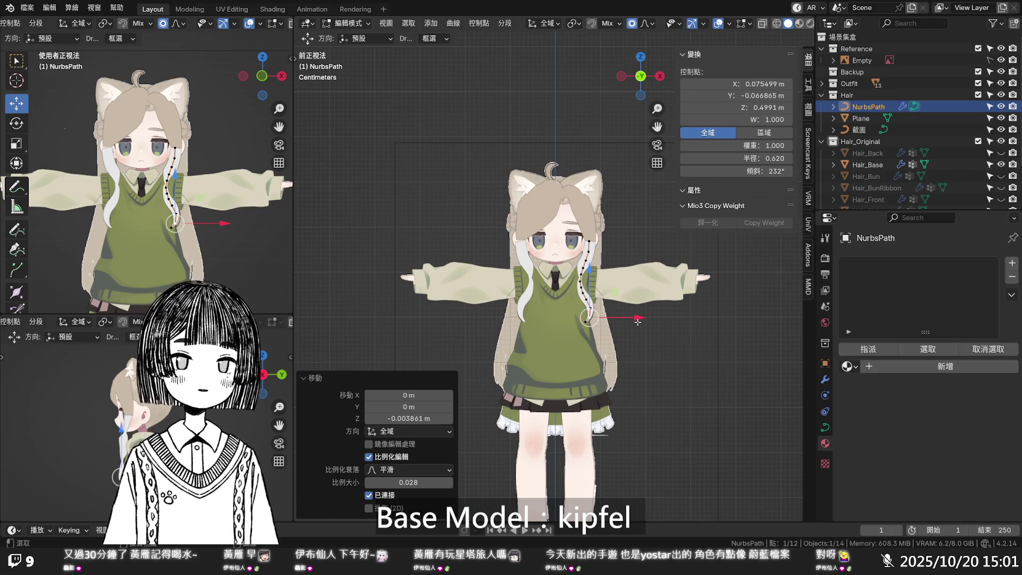
{"action": "middle_click_drag", "start_coordinate": [580, 191], "coordinate": [584, 201]}
{"action": "key", "text": "KP_1"}
{"action": "scroll", "coordinate": [579, 187], "scroll_direction": "up", "scroll_amount": 5}
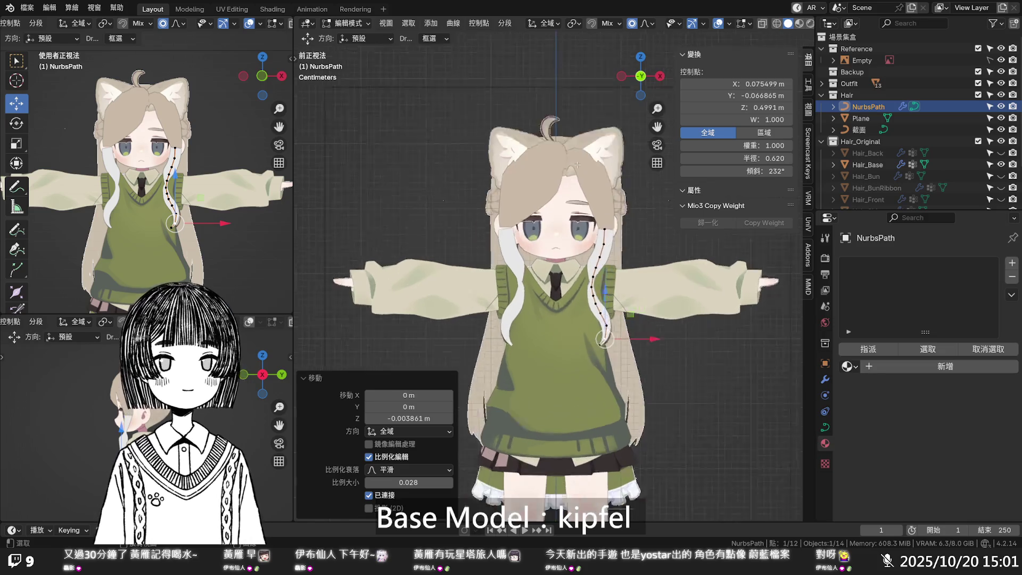
{"action": "middle_click_drag", "start_coordinate": [574, 165], "coordinate": [560, 220], "text": "shift"}
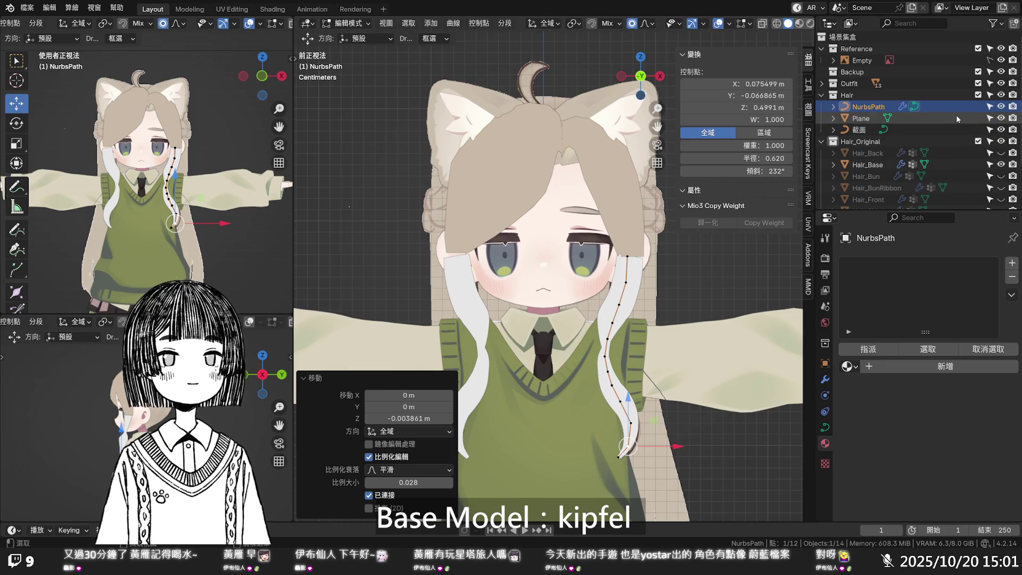
{"action": "left_click", "coordinate": [1001, 154]}
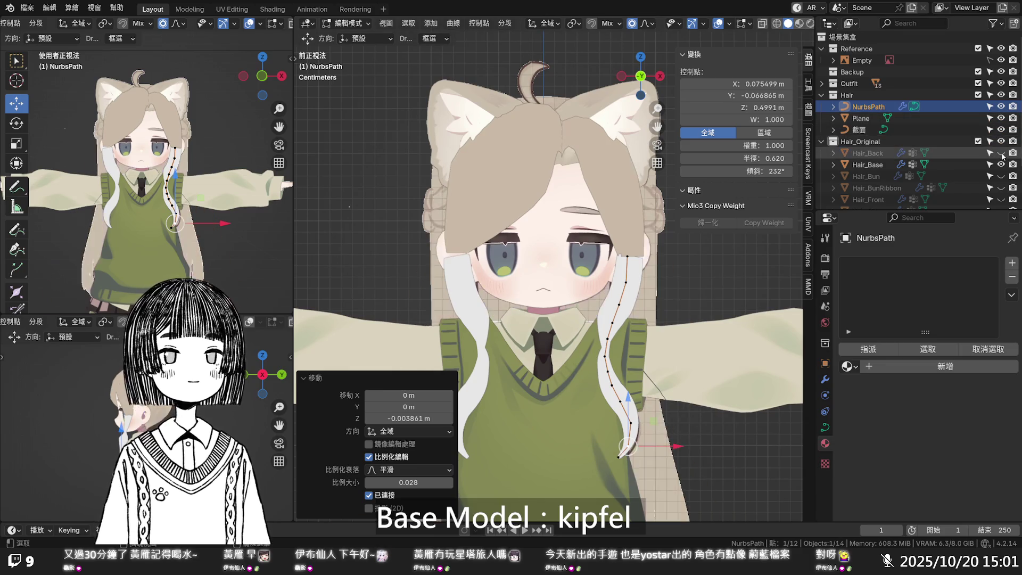
{"action": "left_click", "coordinate": [1001, 153]}
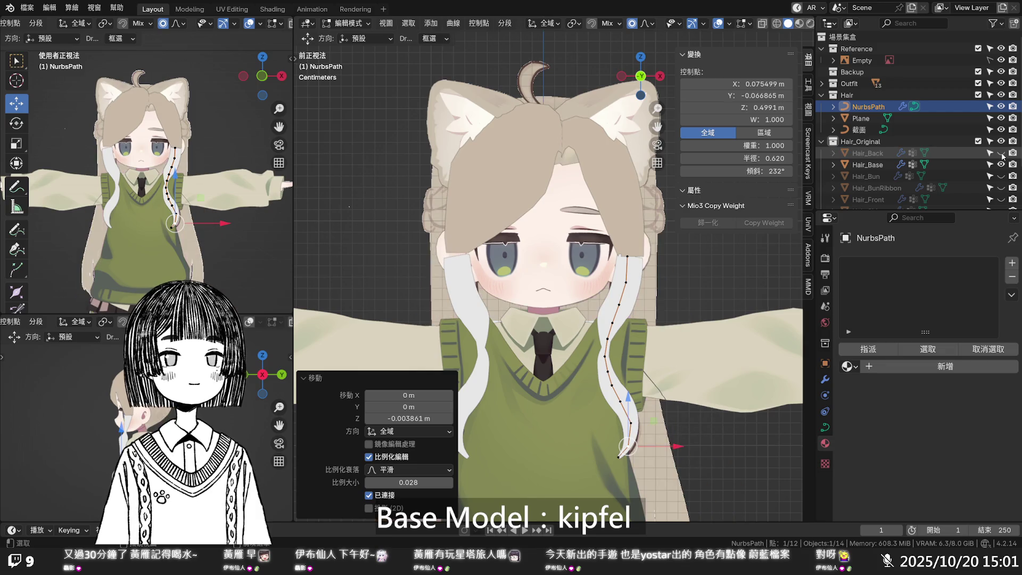
{"action": "left_click", "coordinate": [1001, 153]}
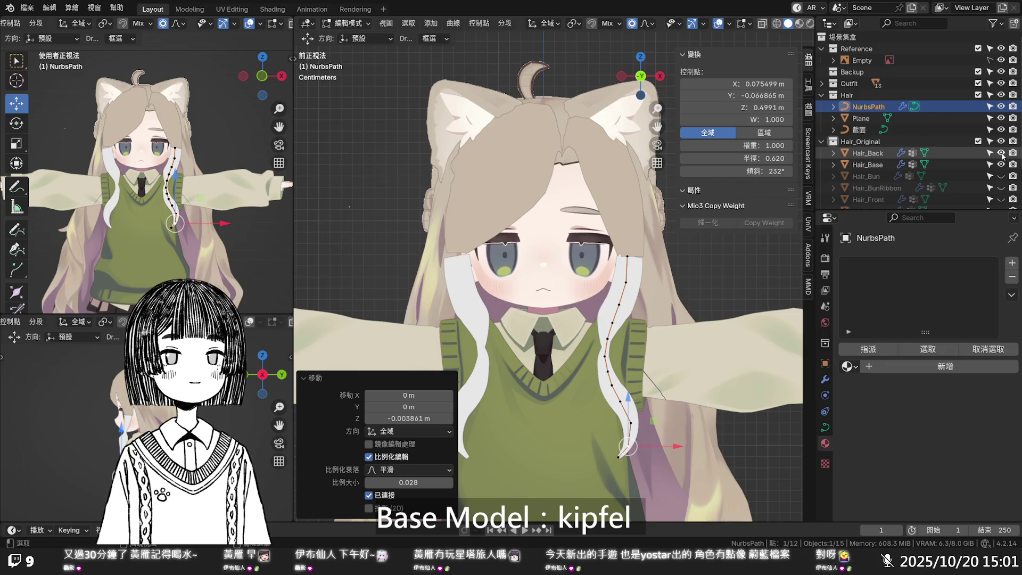
{"action": "left_click", "coordinate": [1001, 153]}
{"action": "left_click", "coordinate": [1001, 153]}
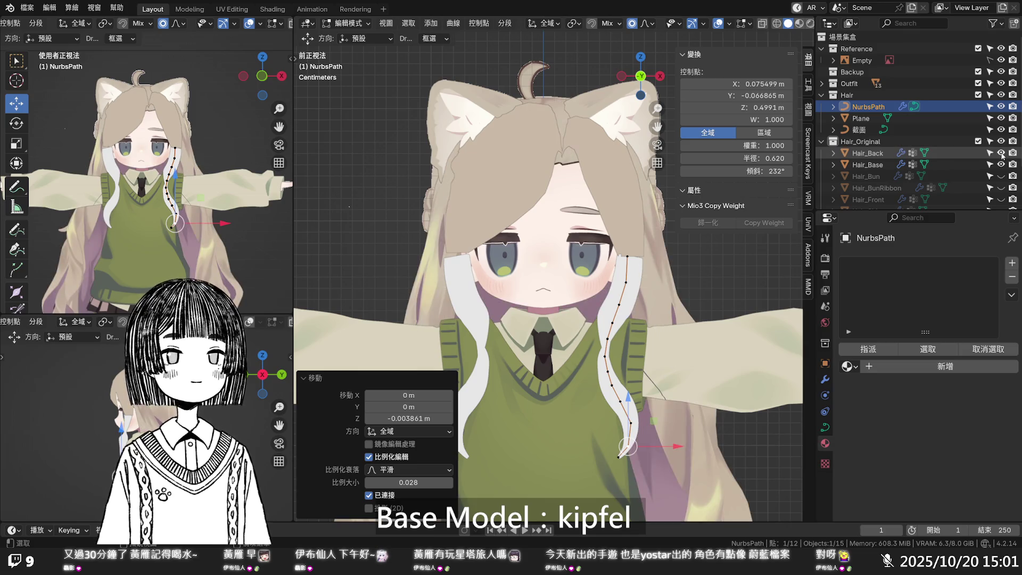
{"action": "scroll", "coordinate": [666, 248], "scroll_direction": "down", "scroll_amount": 5}
{"action": "key", "text": "Tab"}
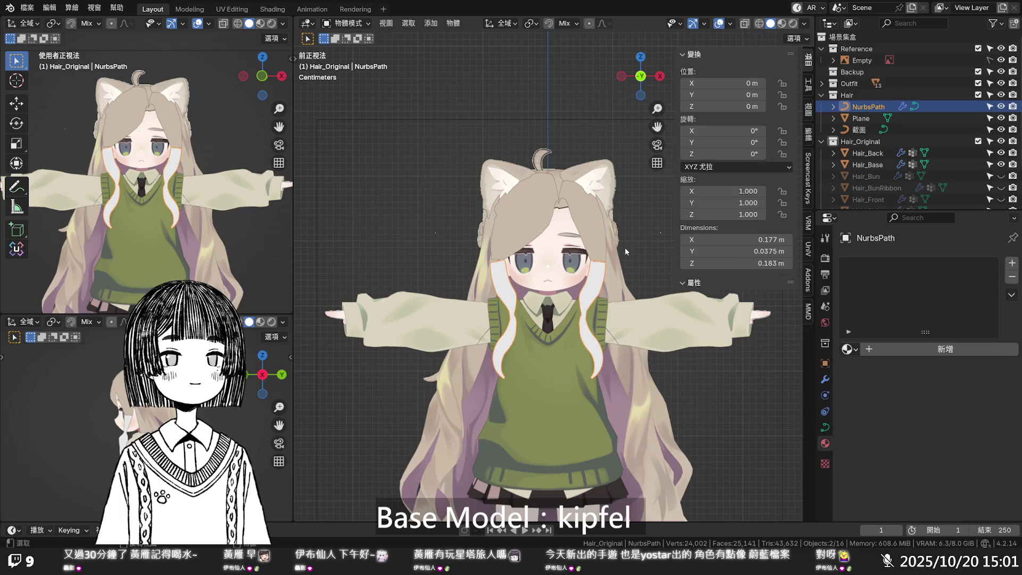
{"action": "left_click", "coordinate": [625, 251]}
{"action": "scroll", "coordinate": [630, 242], "scroll_direction": "down", "scroll_amount": 4}
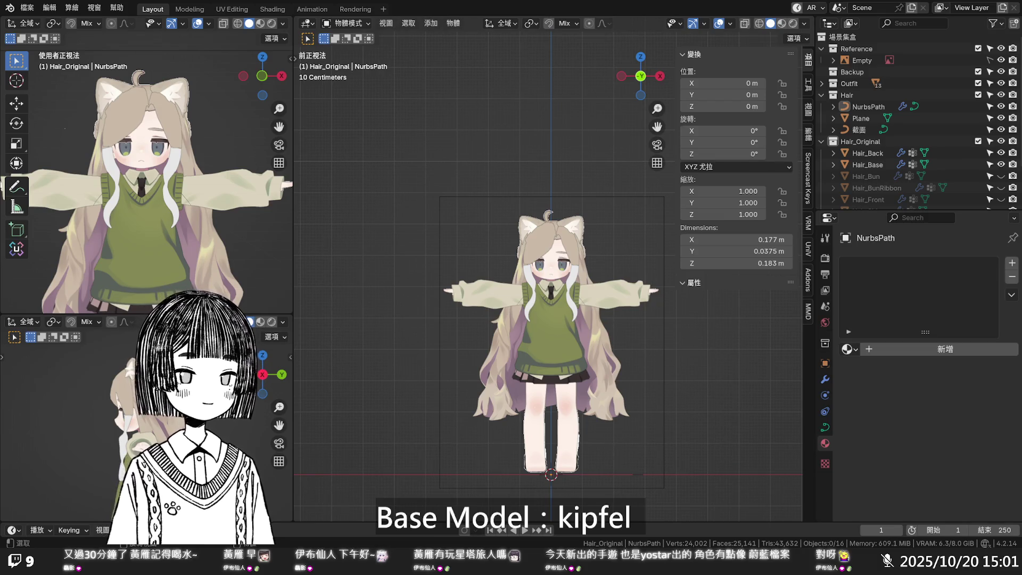
{"action": "scroll", "coordinate": [554, 248], "scroll_direction": "up", "scroll_amount": 3}
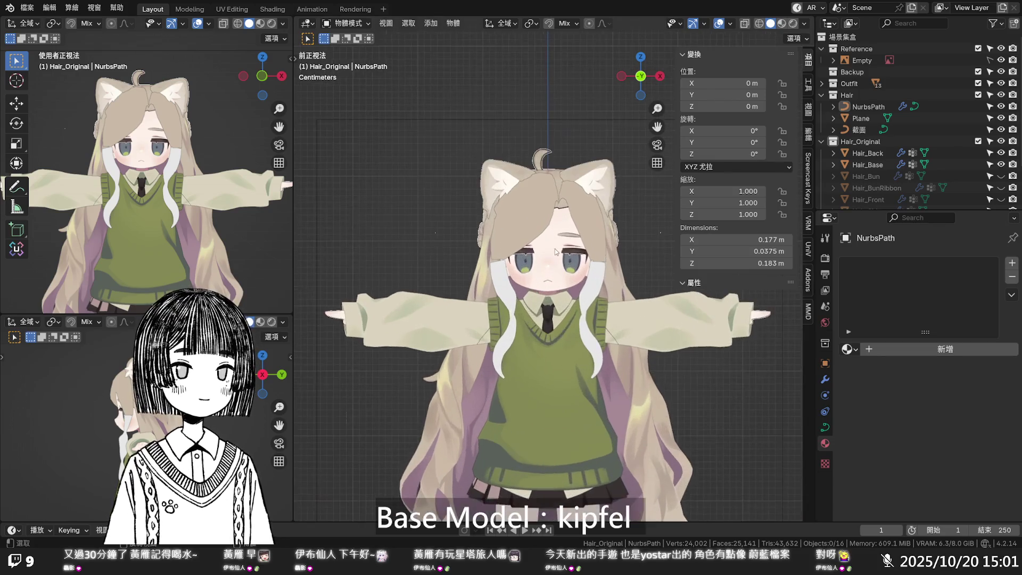
{"action": "scroll", "coordinate": [549, 276], "scroll_direction": "up", "scroll_amount": 3}
{"action": "scroll", "coordinate": [547, 291], "scroll_direction": "up", "scroll_amount": 2}
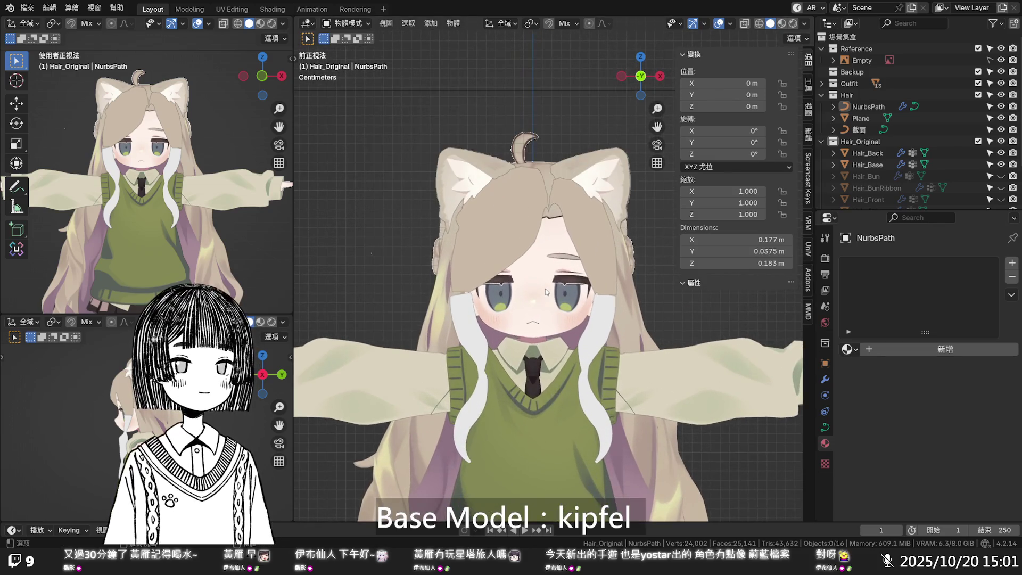
{"action": "scroll", "coordinate": [551, 280], "scroll_direction": "up", "scroll_amount": 2}
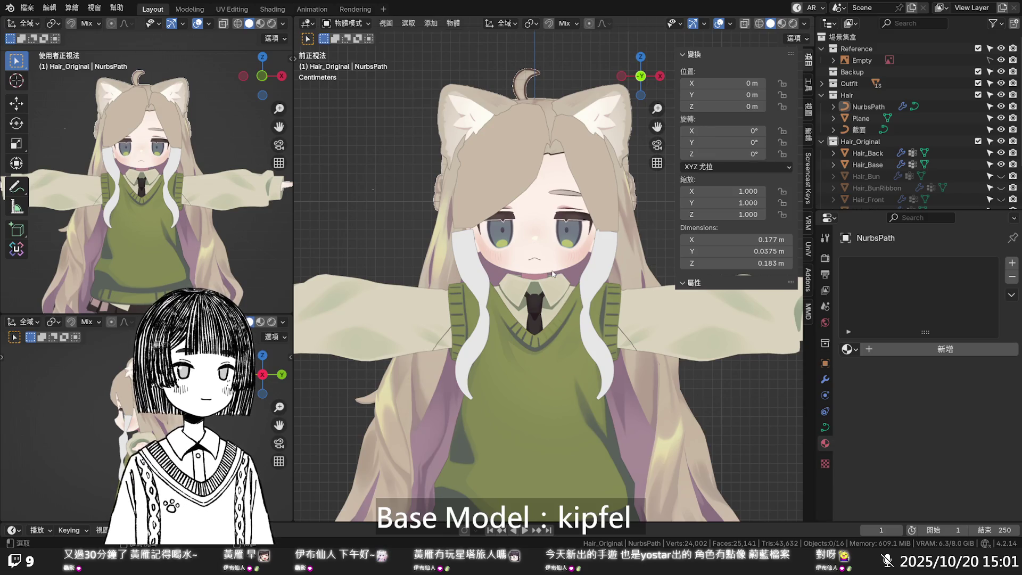
{"action": "left_click", "coordinate": [862, 109]}
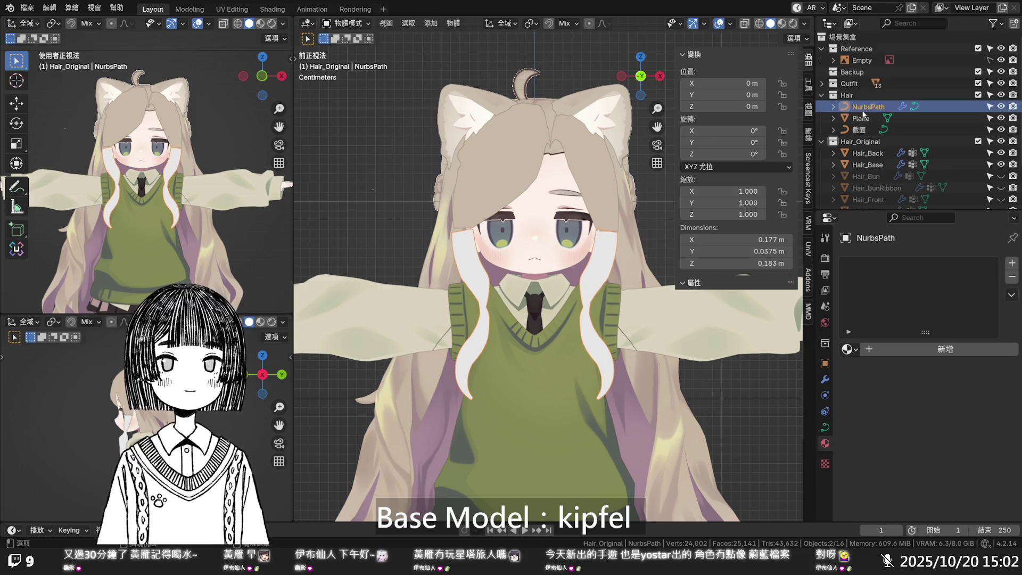
- Undo a stray paste and copy the NurbsPath hair curve
{"action": "key", "text": "ctrl+v"}
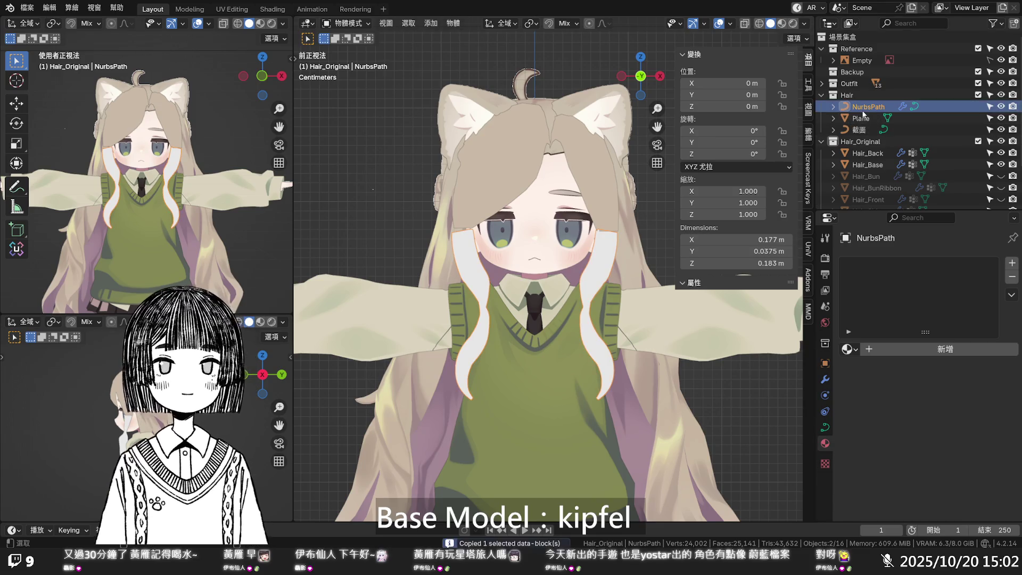
{"action": "left_click", "coordinate": [859, 119]}
{"action": "key", "text": "ctrl+z"}
{"action": "key", "text": "ctrl+z"}
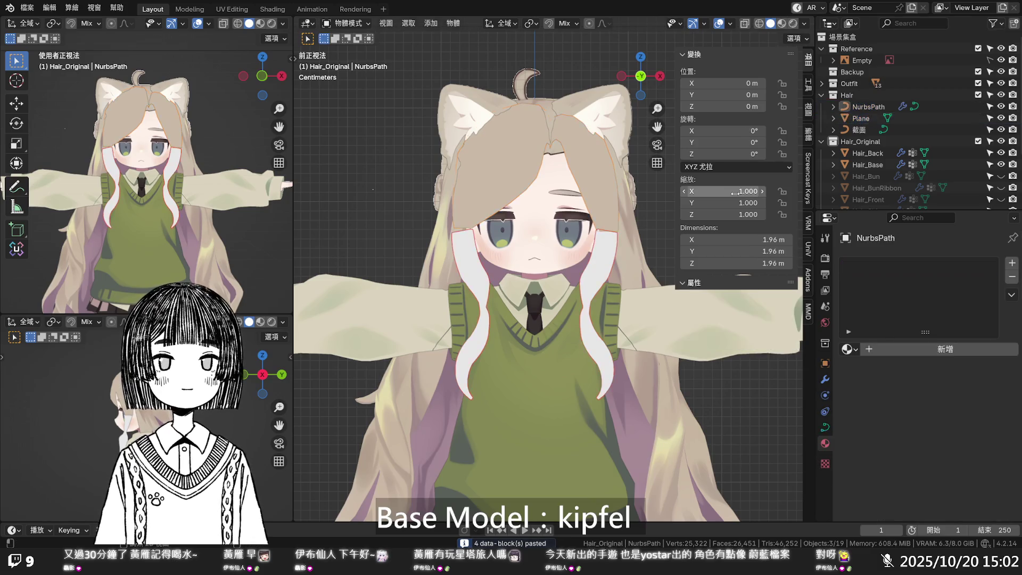
{"action": "right_click", "coordinate": [872, 109]}
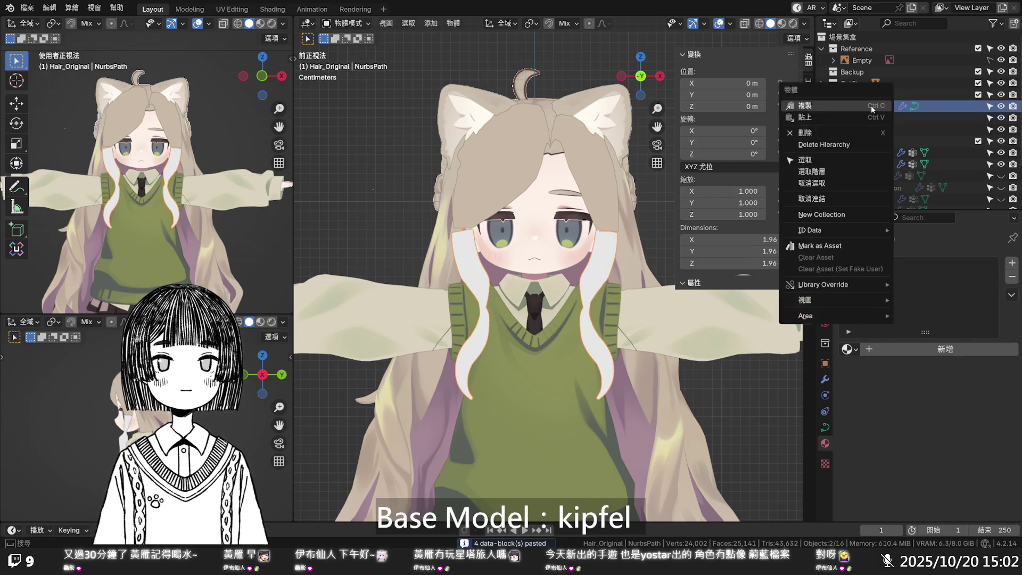
{"action": "key", "text": "Escape"}
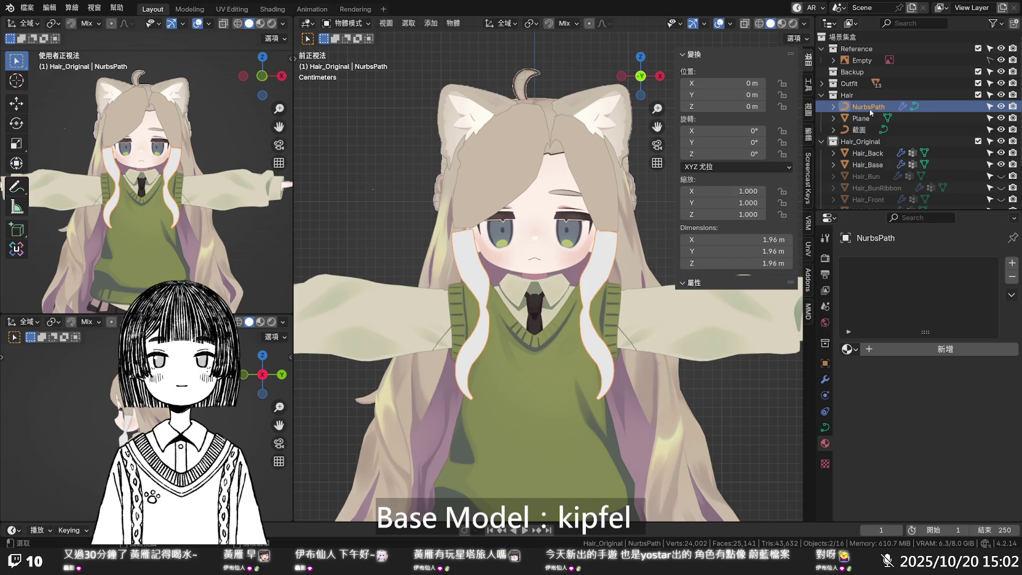
{"action": "key", "text": "ctrl+c"}
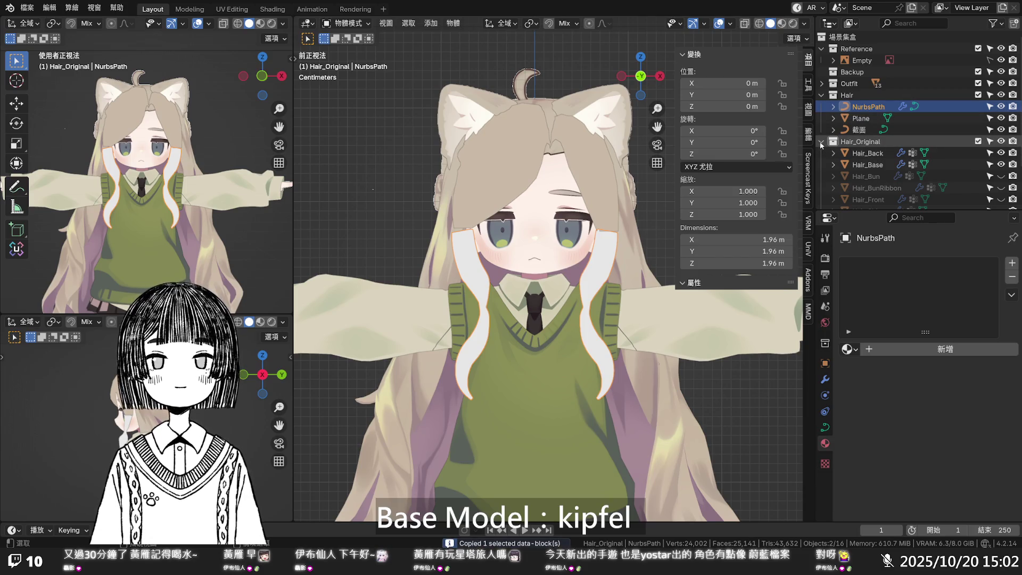
- Paste the NurbsPath copy into Hair_Original and delete the pasted 截面.001
{"action": "left_click", "coordinate": [821, 142]}
{"action": "left_click", "coordinate": [842, 193]}
{"action": "key", "text": "ctrl+v"}
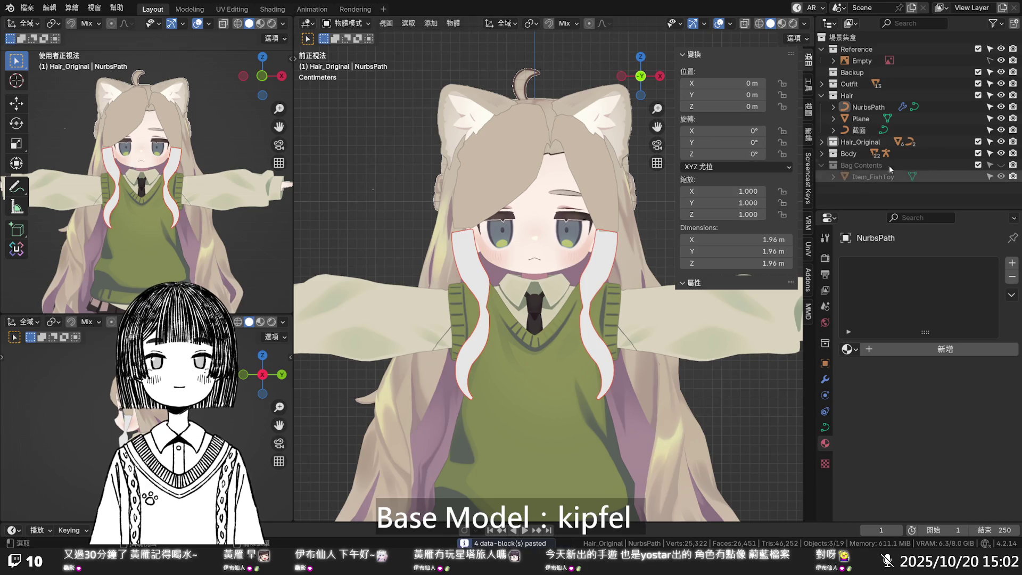
{"action": "left_click", "coordinate": [821, 142]}
{"action": "scroll", "coordinate": [822, 148], "scroll_direction": "down", "scroll_amount": 3}
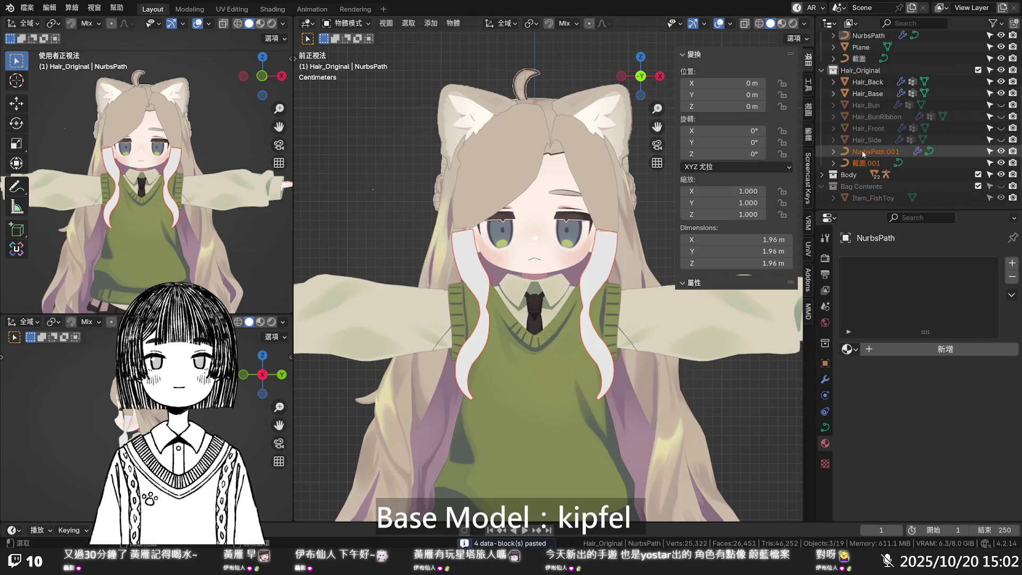
{"action": "scroll", "coordinate": [876, 165], "scroll_direction": "up", "scroll_amount": 1}
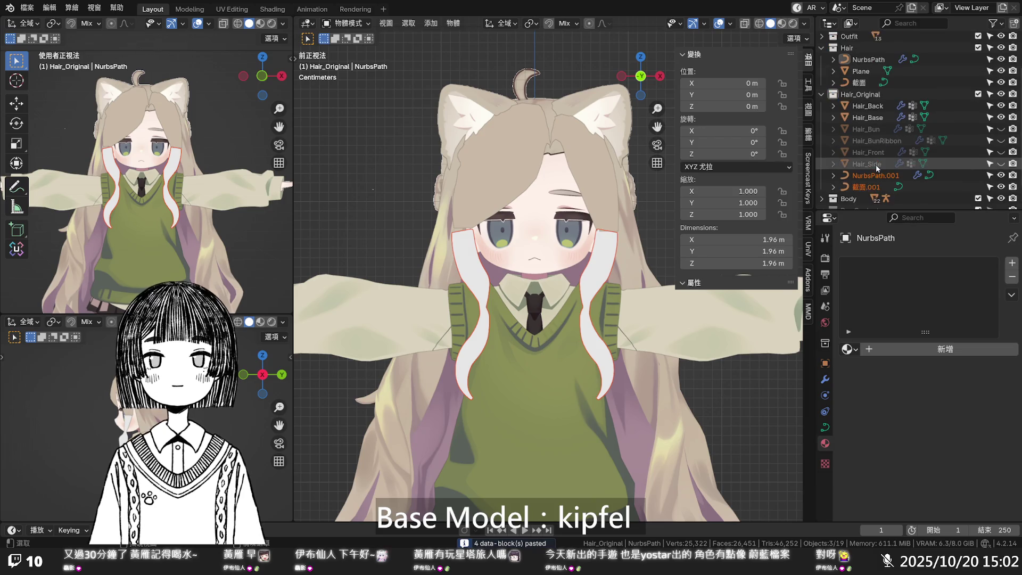
{"action": "left_click", "coordinate": [876, 186]}
{"action": "right_click", "coordinate": [874, 186]}
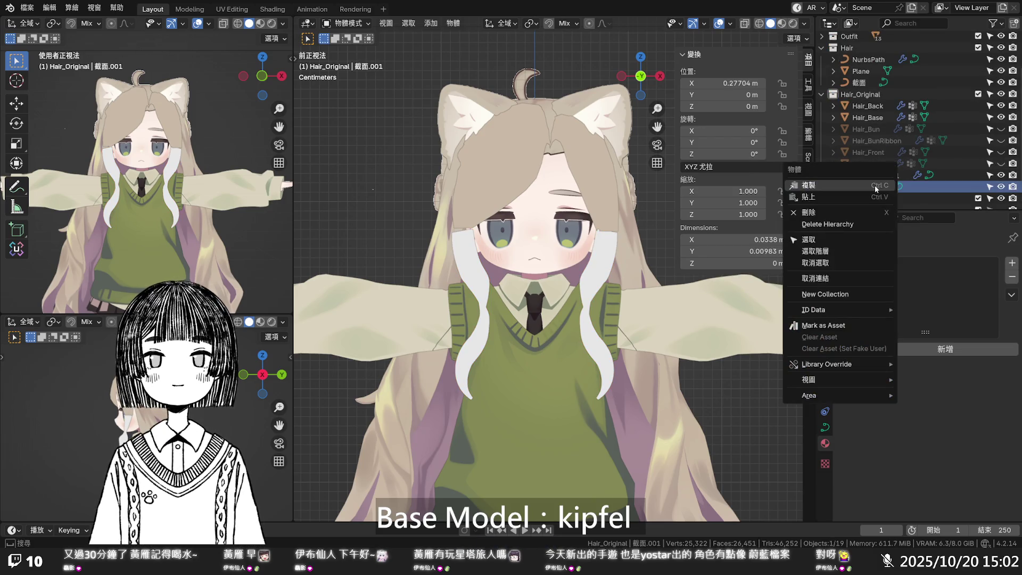
{"action": "left_click", "coordinate": [851, 213]}
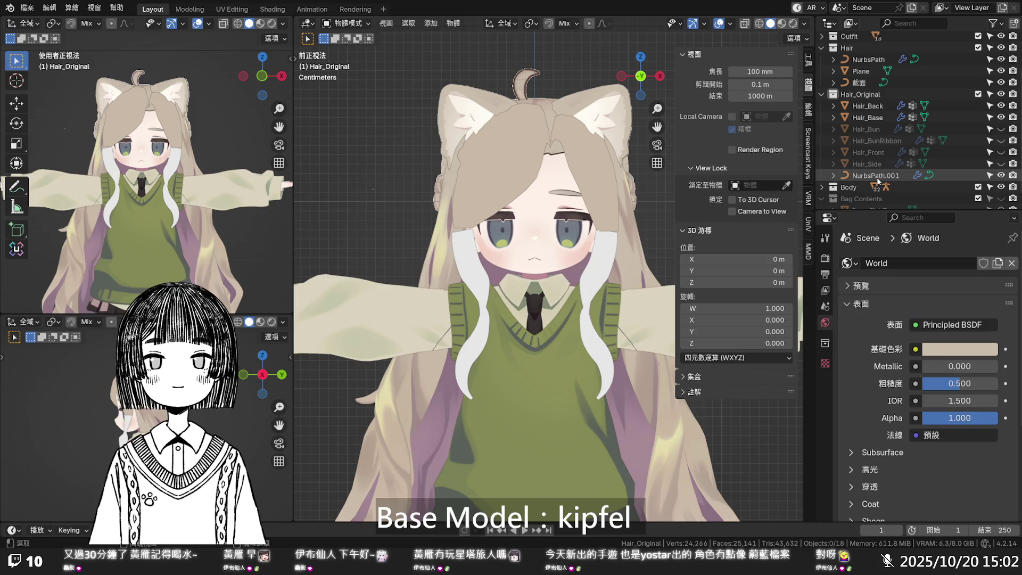
- Rename NurbsPath.001 to '前髮', then undo back to the pasted copies
{"action": "double_click", "coordinate": [877, 177]}
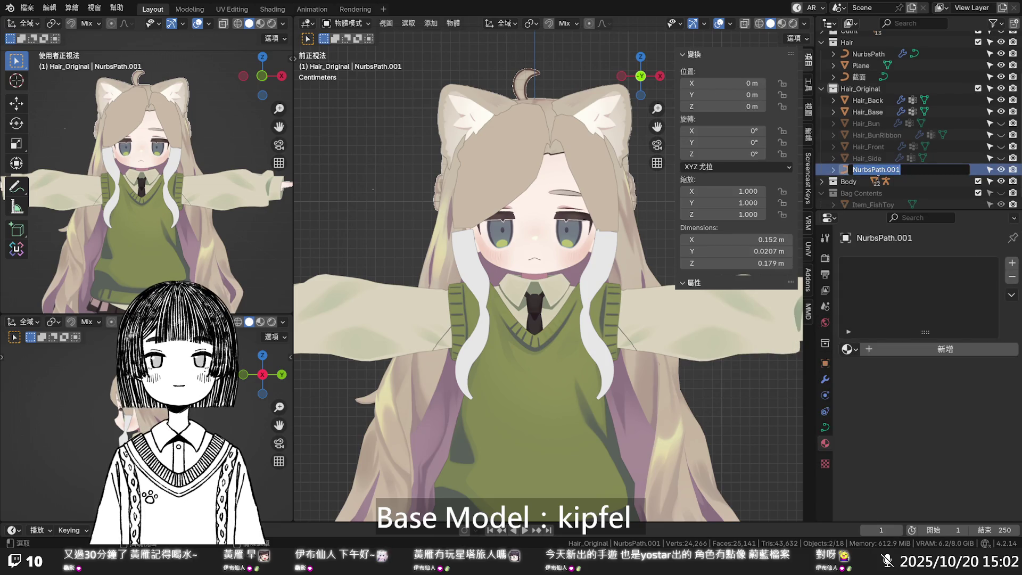
{"action": "type", "text": "fu06z8"}
{"action": "key", "text": "BackSpace"}
{"action": "key", "text": "BackSpace"}
{"action": "key", "text": "BackSpace"}
{"action": "type", "text": "前ㄈ法"}
{"action": "key", "text": "BackSpace"}
{"action": "key", "text": "BackSpace"}
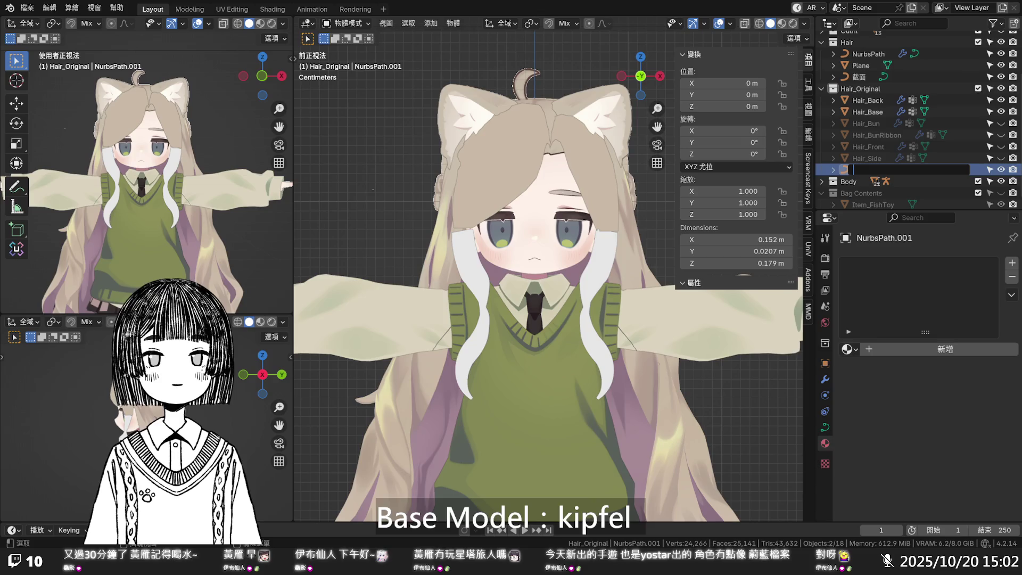
{"action": "type", "text": "前髮"}
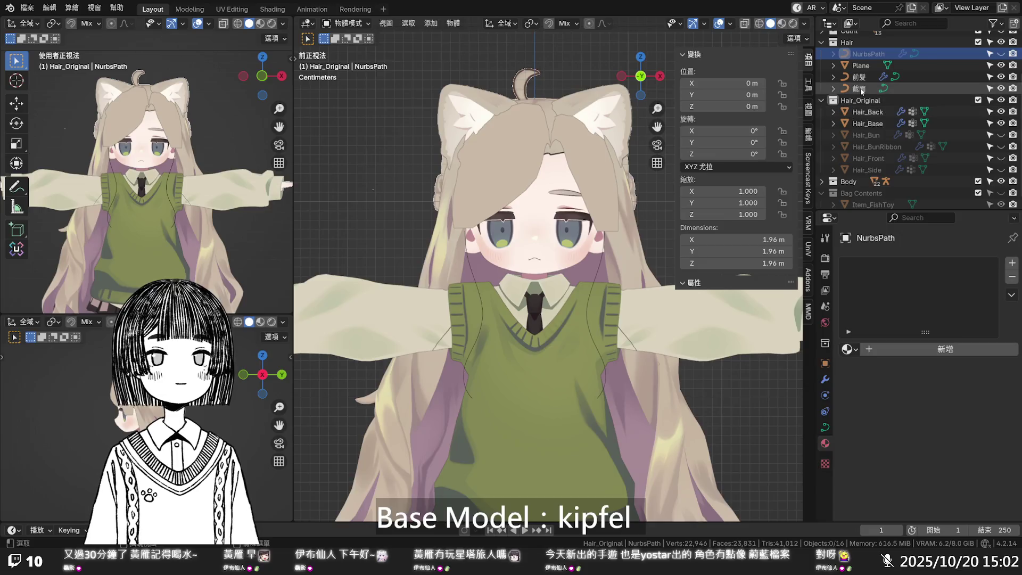
{"action": "key", "text": "Return"}
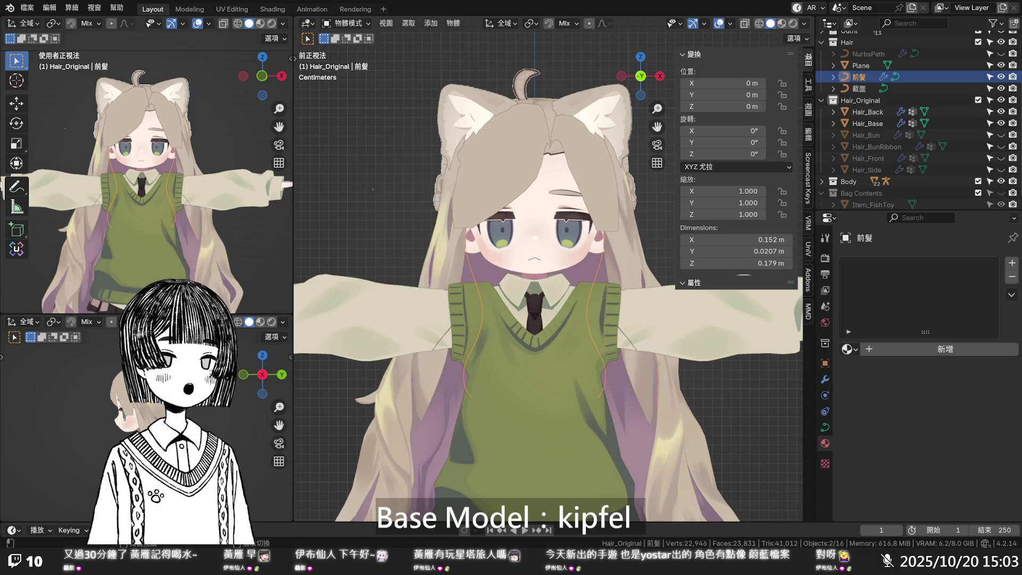
{"action": "key", "text": "ctrl+z"}
{"action": "key", "text": "ctrl+z"}
{"action": "key", "text": "ctrl+z"}
{"action": "key", "text": "ctrl+z"}
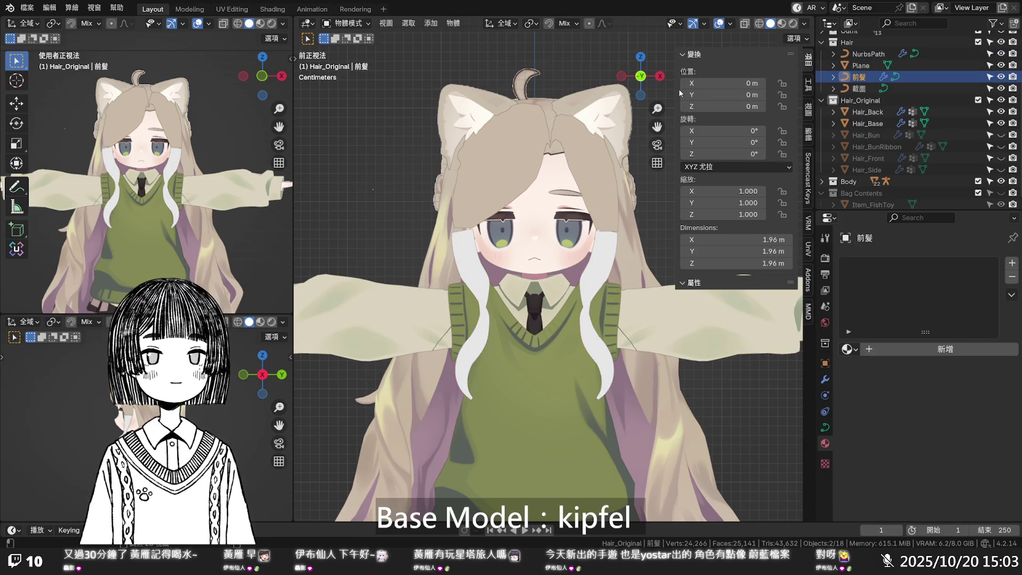
{"action": "key", "text": "ctrl+z"}
{"action": "key", "text": "ctrl+z"}
{"action": "key", "text": "ctrl+z"}
{"action": "key", "text": "ctrl+z"}
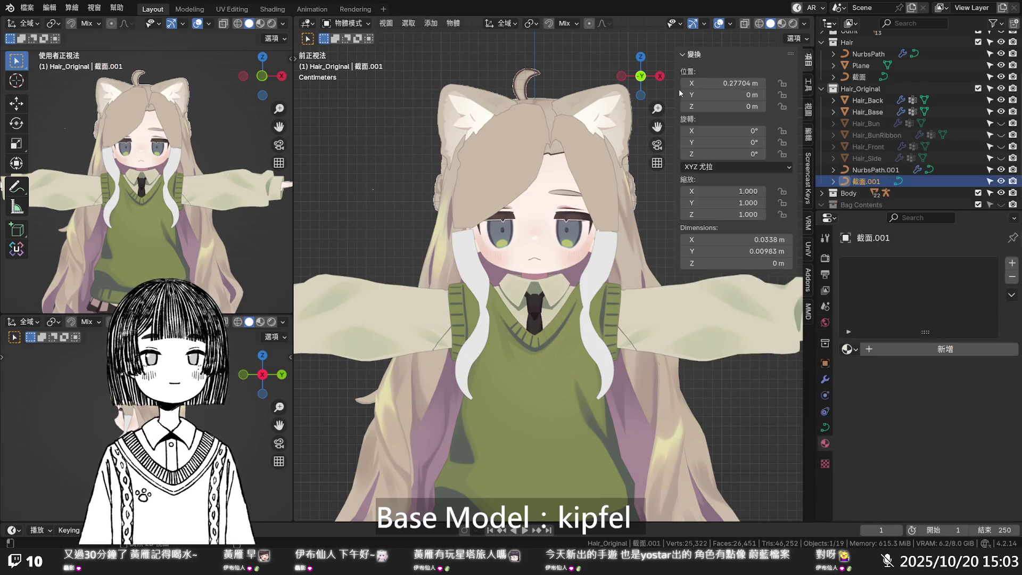
- Check the pasted NurbsPath.001 and 截面.001 copies in the Outliner
{"action": "left_click", "coordinate": [873, 170]}
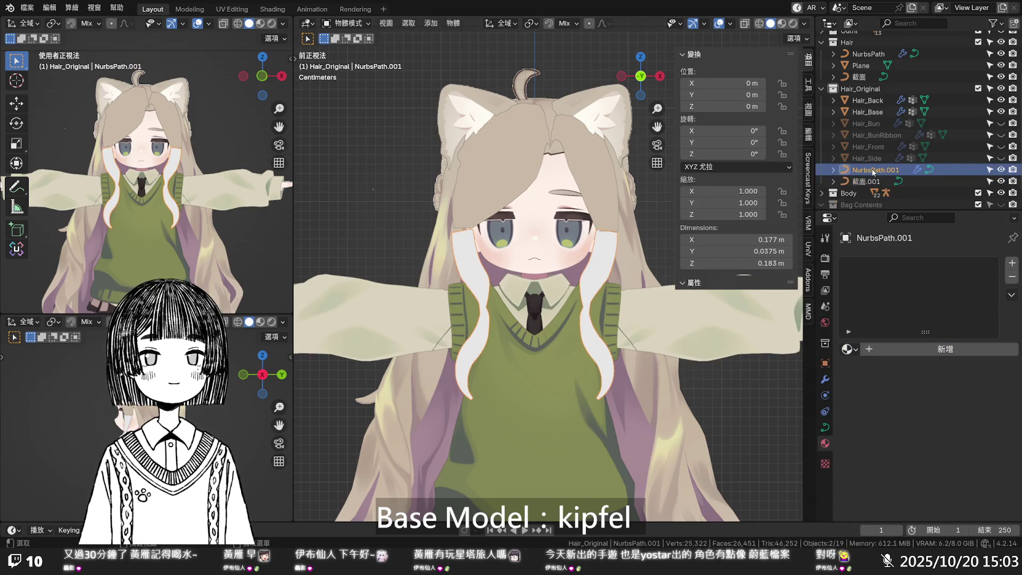
{"action": "left_click", "coordinate": [868, 178]}
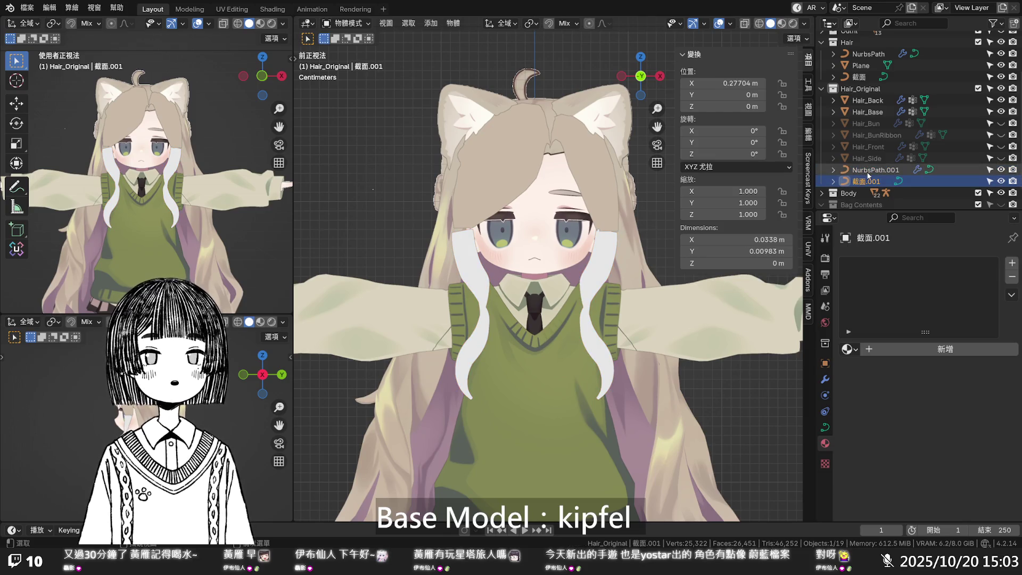
{"action": "left_click", "coordinate": [867, 172]}
{"action": "right_click", "coordinate": [867, 172]}
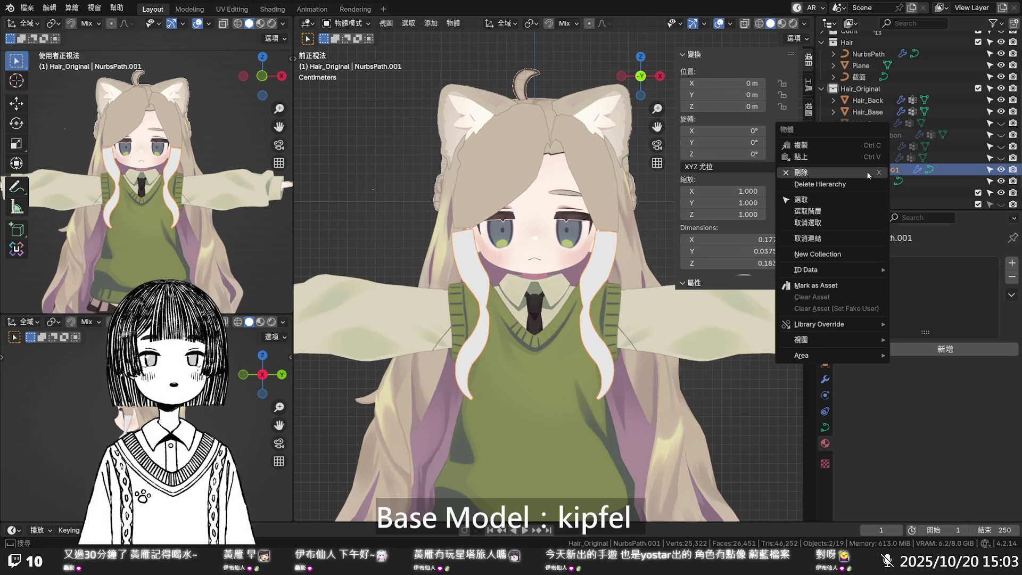
{"action": "left_click", "coordinate": [807, 223]}
- Hide the original NurbsPath and select all of NurbsPath.001's control points in Edit Mode
{"action": "left_click", "coordinate": [1000, 54]}
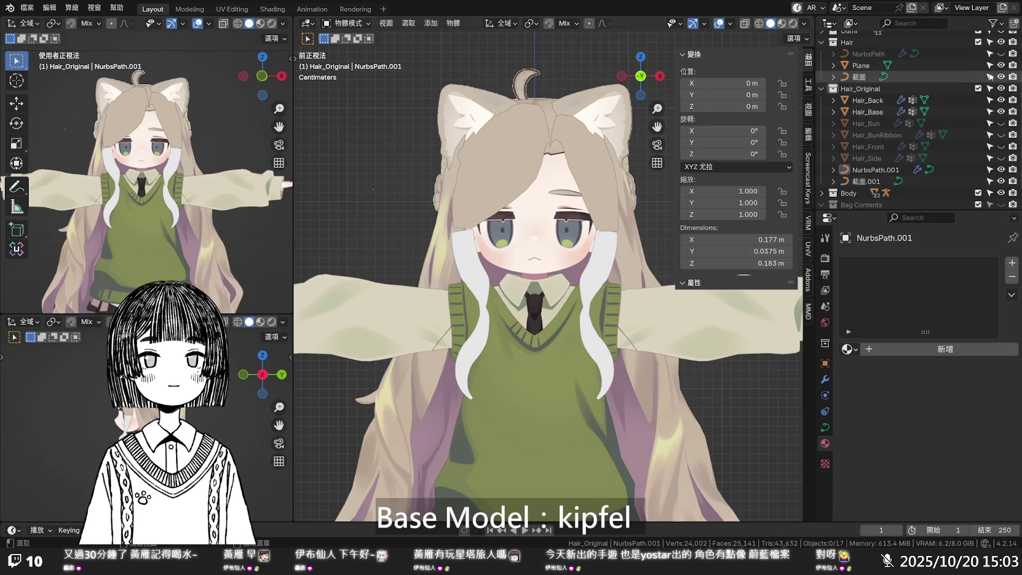
{"action": "left_click", "coordinate": [871, 168]}
{"action": "right_click", "coordinate": [872, 168]}
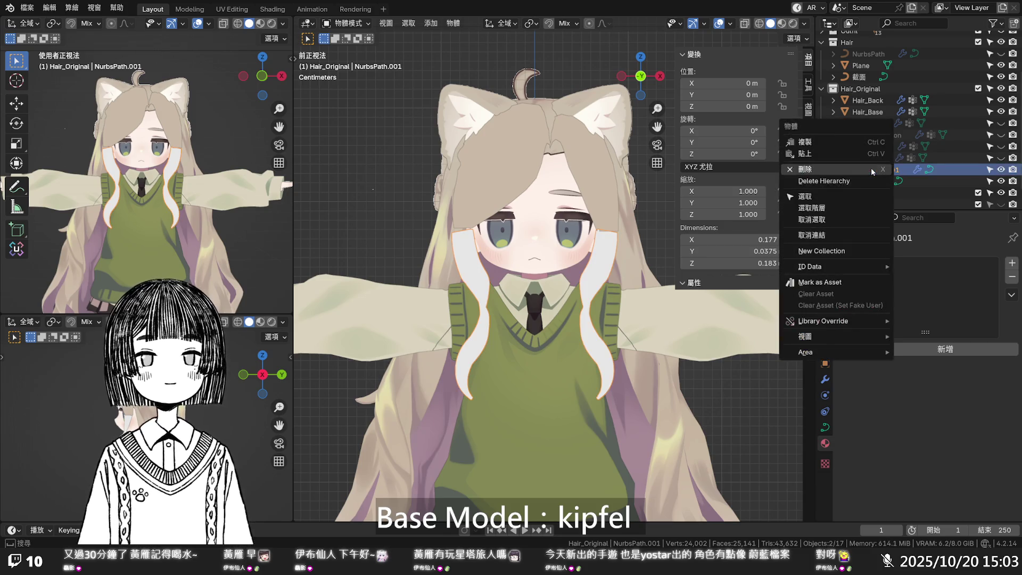
{"action": "key", "text": "Tab"}
{"action": "key", "text": "a"}
{"action": "right_click", "coordinate": [611, 264]}
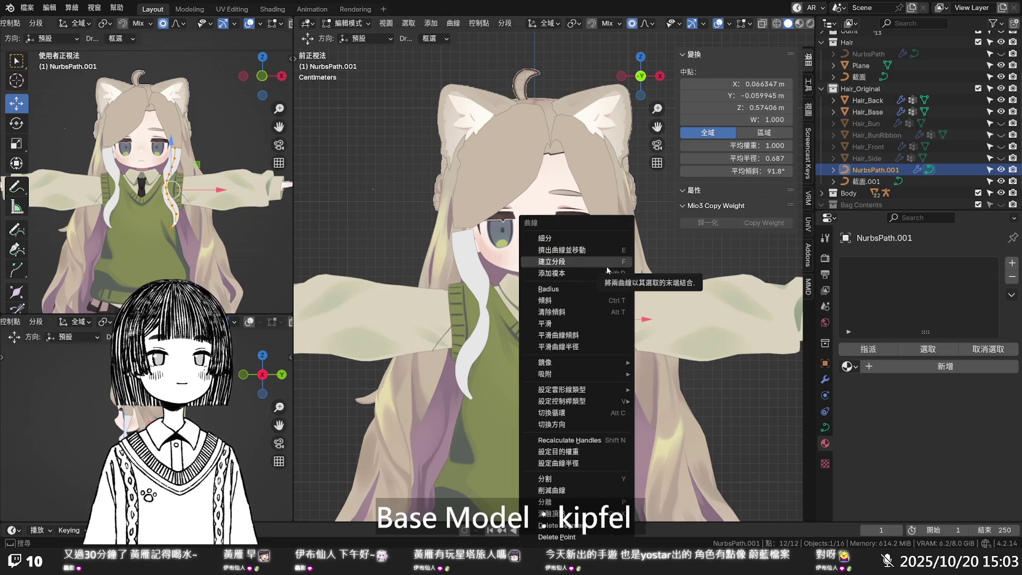
- Convert the copied NurbsPath.001 curve to a mesh and delete the leftover 截面.001 object
{"action": "key", "text": "Escape"}
{"action": "key", "text": "Tab"}
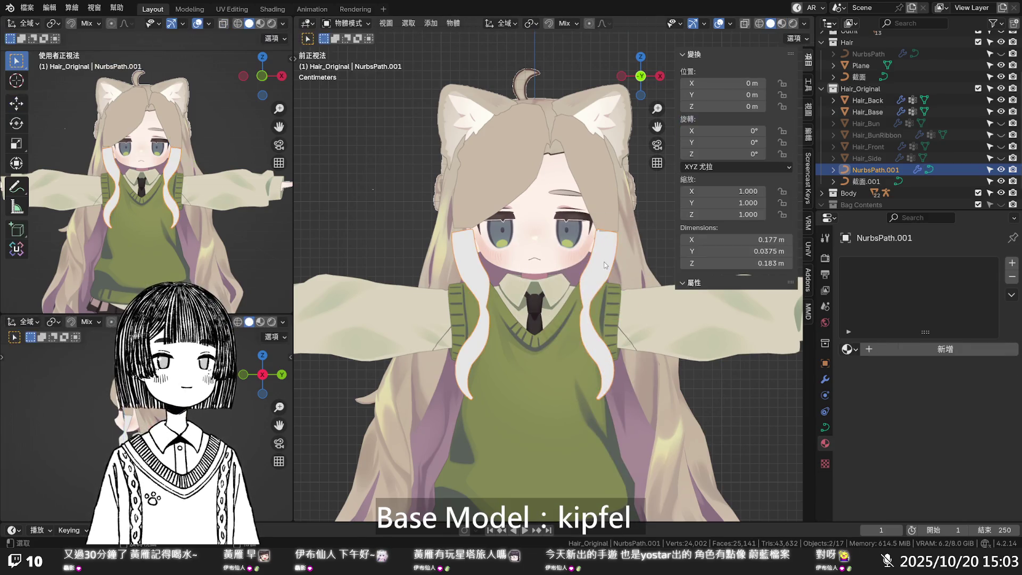
{"action": "right_click", "coordinate": [604, 265]}
{"action": "mouse_move", "coordinate": [579, 87]}
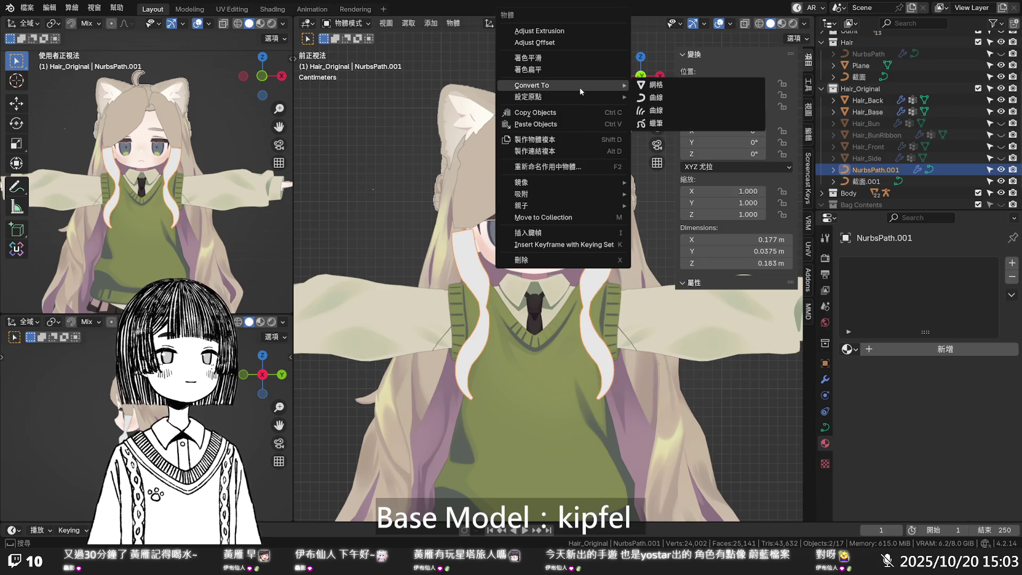
{"action": "left_click", "coordinate": [656, 85]}
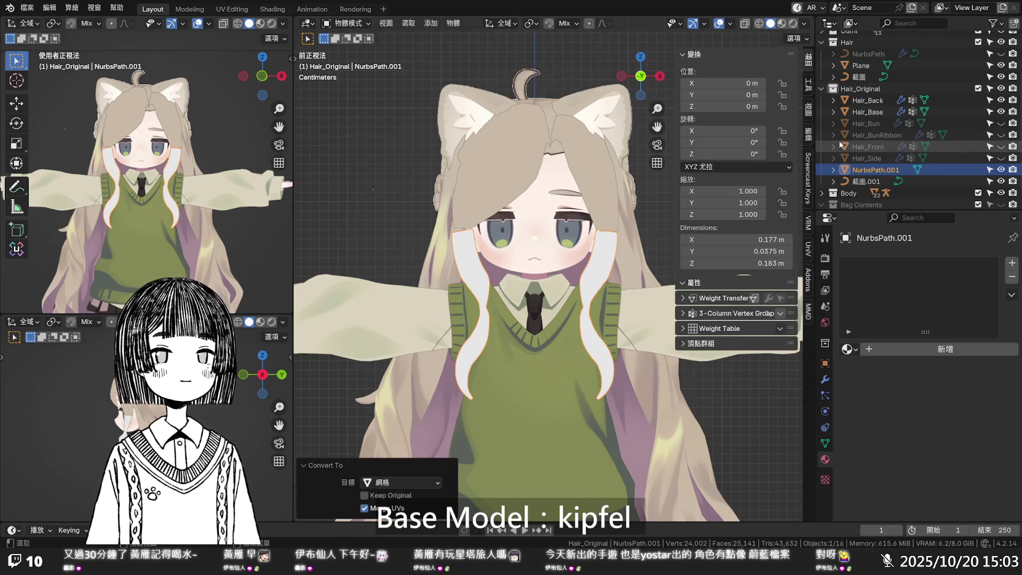
{"action": "left_click", "coordinate": [859, 181]}
{"action": "right_click", "coordinate": [827, 181]}
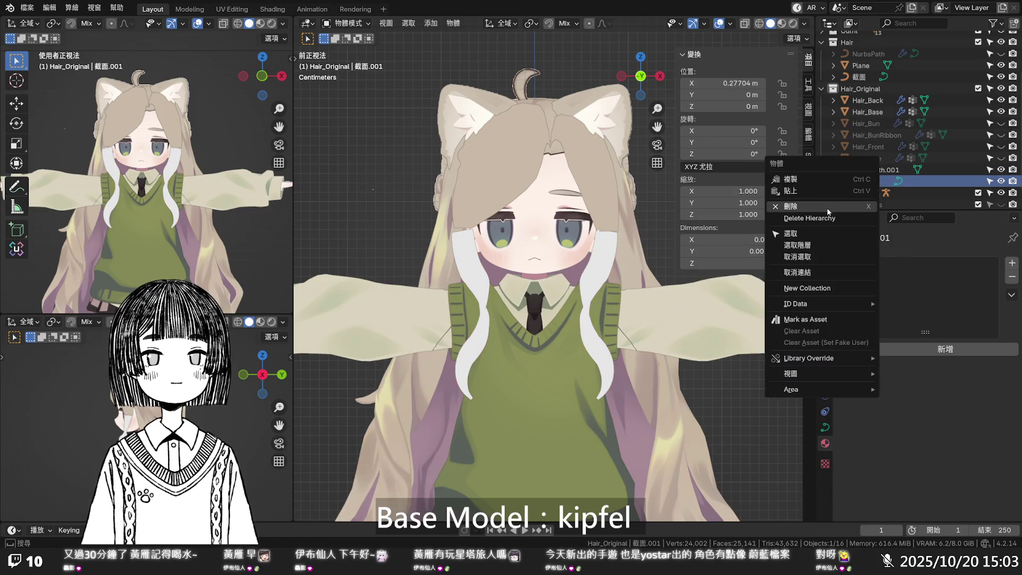
{"action": "left_click", "coordinate": [827, 212]}
- Move the mesh into the Hair collection, rename it 前髮, hide 截面, and enter Edit Mode
{"action": "left_click", "coordinate": [868, 170]}
{"action": "mouse_move", "coordinate": [867, 171]}
{"action": "left_mouse_down"}
{"action": "mouse_move", "coordinate": [876, 37]}
{"action": "mouse_move", "coordinate": [878, 88]}
{"action": "left_mouse_up"}
{"action": "key", "text": "F2"}
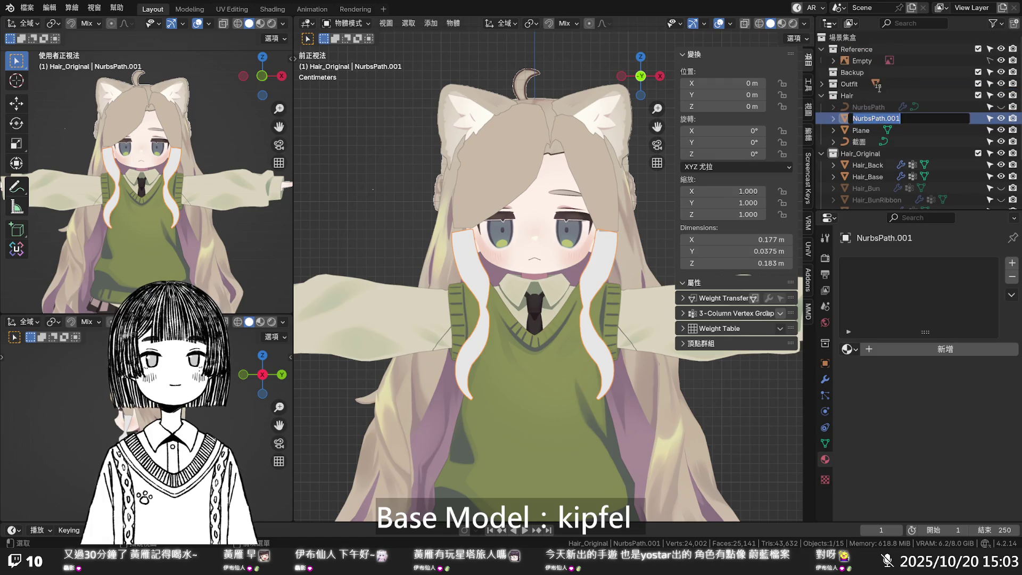
{"action": "type", "text": "前髮"}
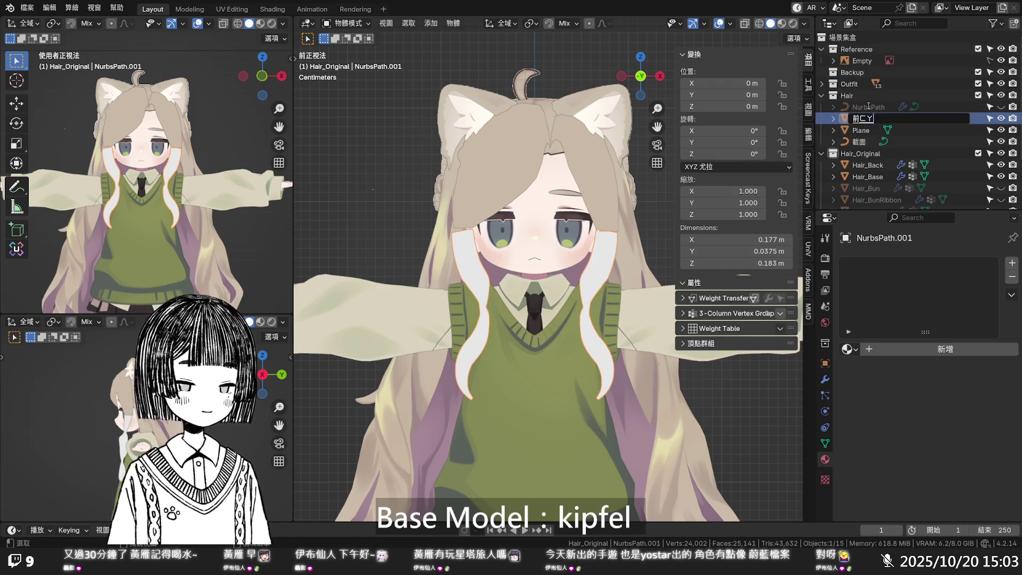
{"action": "key", "text": "Return"}
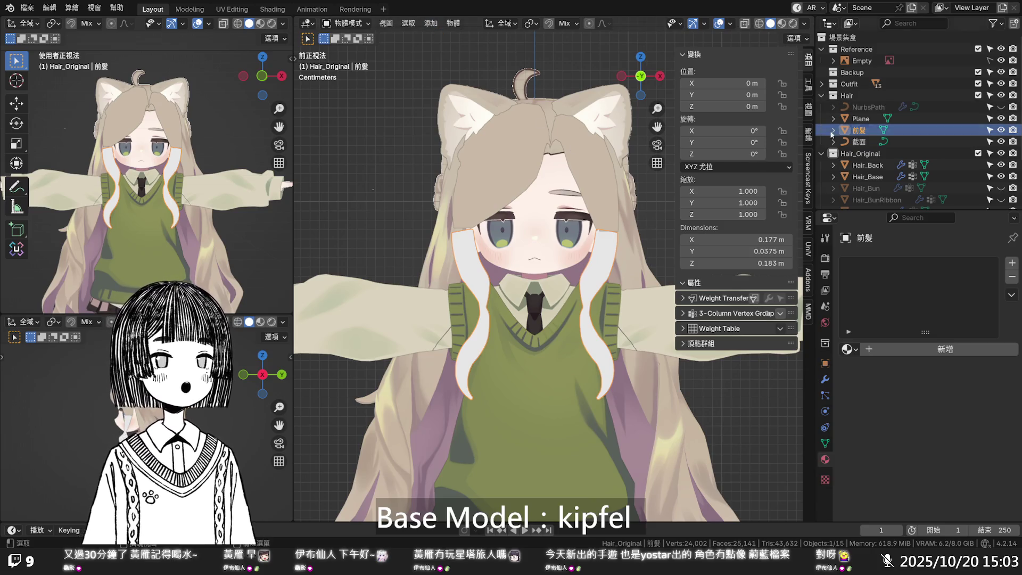
{"action": "left_click", "coordinate": [1001, 141]}
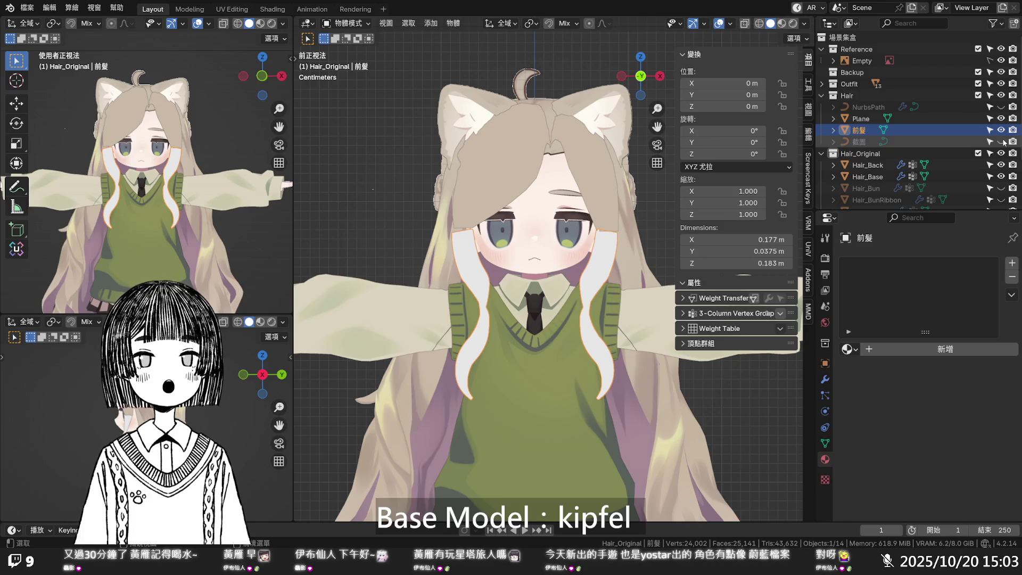
{"action": "left_click", "coordinate": [865, 122]}
{"action": "left_click", "coordinate": [859, 130]}
{"action": "key", "text": "Tab"}
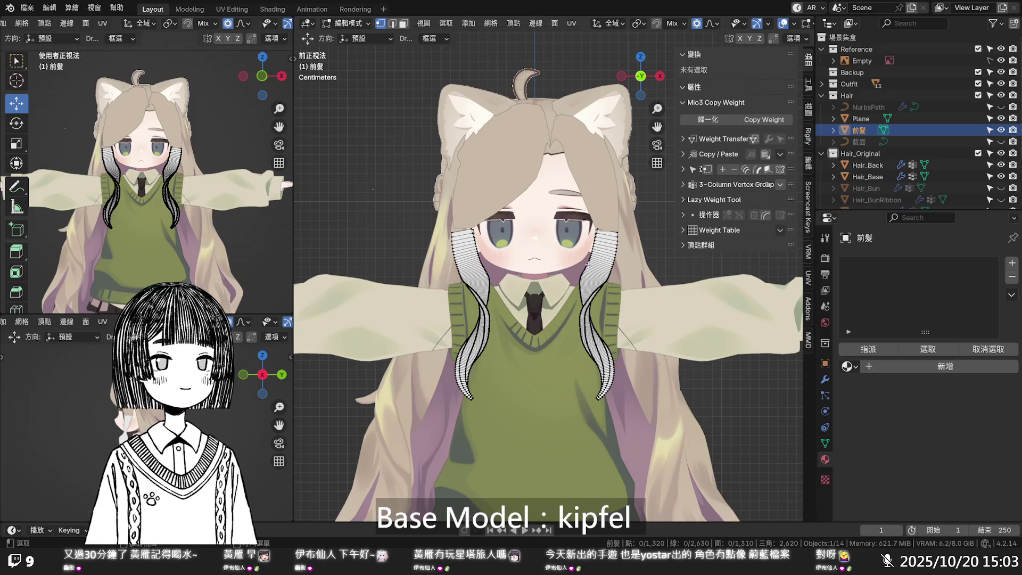
- Zoom in and orbit around the 前髮 strand, then return it to Object Mode
{"action": "scroll", "coordinate": [594, 261], "scroll_direction": "up", "scroll_amount": 3}
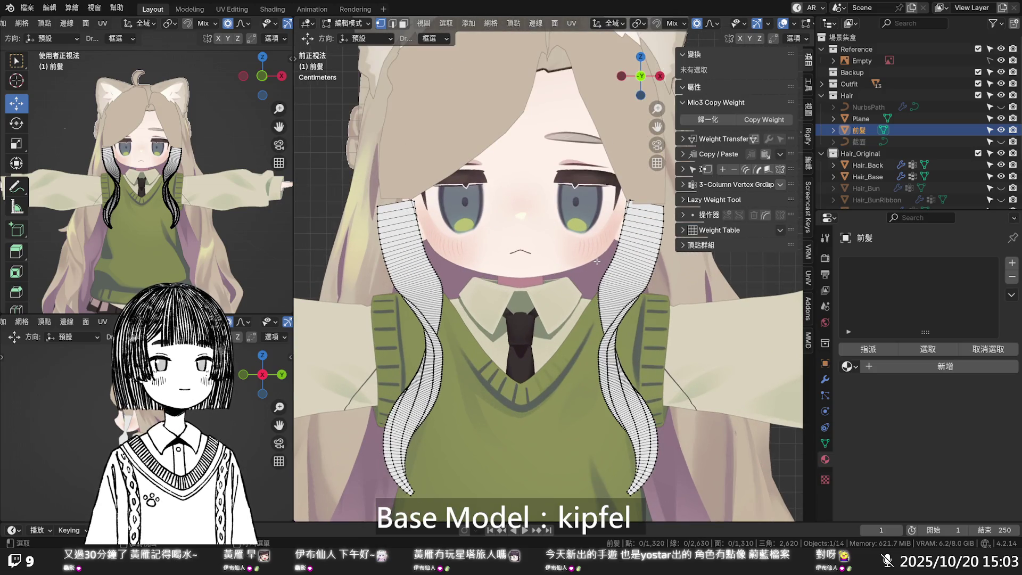
{"action": "scroll", "coordinate": [596, 261], "scroll_direction": "up", "scroll_amount": 1}
{"action": "mouse_move", "coordinate": [595, 261]}
{"action": "middle_mouse_down"}
{"action": "mouse_move", "coordinate": [501, 267]}
{"action": "mouse_move", "coordinate": [475, 169]}
{"action": "mouse_move", "coordinate": [547, 243]}
{"action": "mouse_move", "coordinate": [603, 250]}
{"action": "mouse_move", "coordinate": [535, 278]}
{"action": "mouse_move", "coordinate": [483, 273]}
{"action": "mouse_move", "coordinate": [546, 200]}
{"action": "mouse_move", "coordinate": [561, 287]}
{"action": "middle_mouse_up"}
{"action": "key", "text": "Tab"}
{"action": "scroll", "coordinate": [557, 266], "scroll_direction": "down", "scroll_amount": 3}
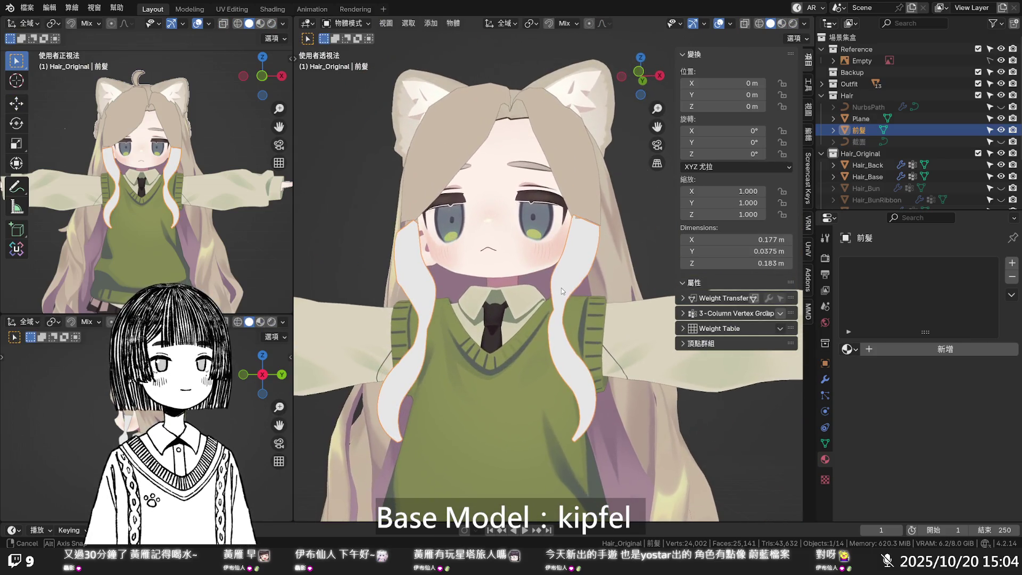
- Delete the 前髮 mesh and unhide the original NurbsPath and 截面 curves
{"action": "right_click", "coordinate": [853, 130]}
{"action": "left_click", "coordinate": [853, 130]}
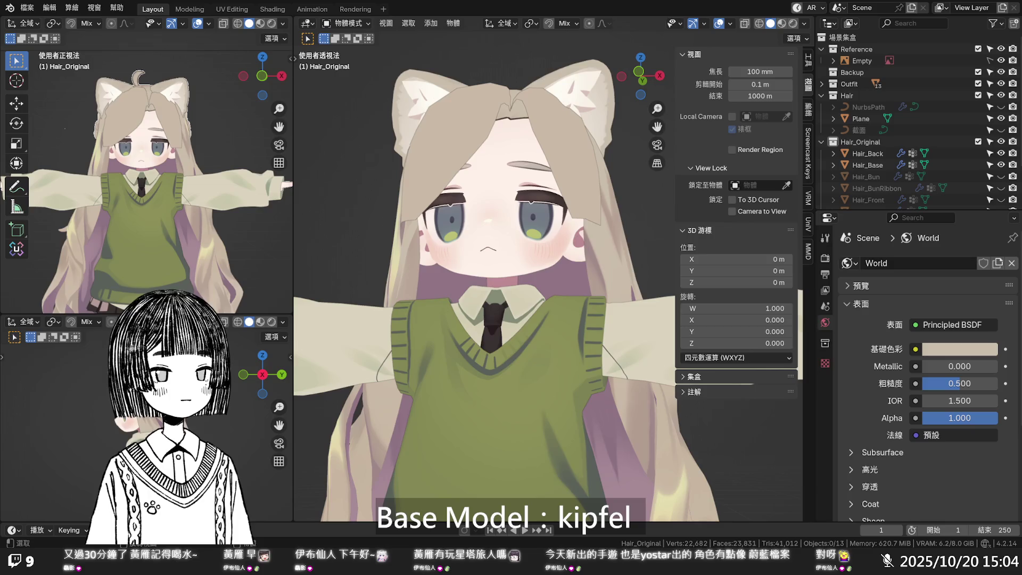
{"action": "scroll", "coordinate": [586, 320], "scroll_direction": "down", "scroll_amount": 4}
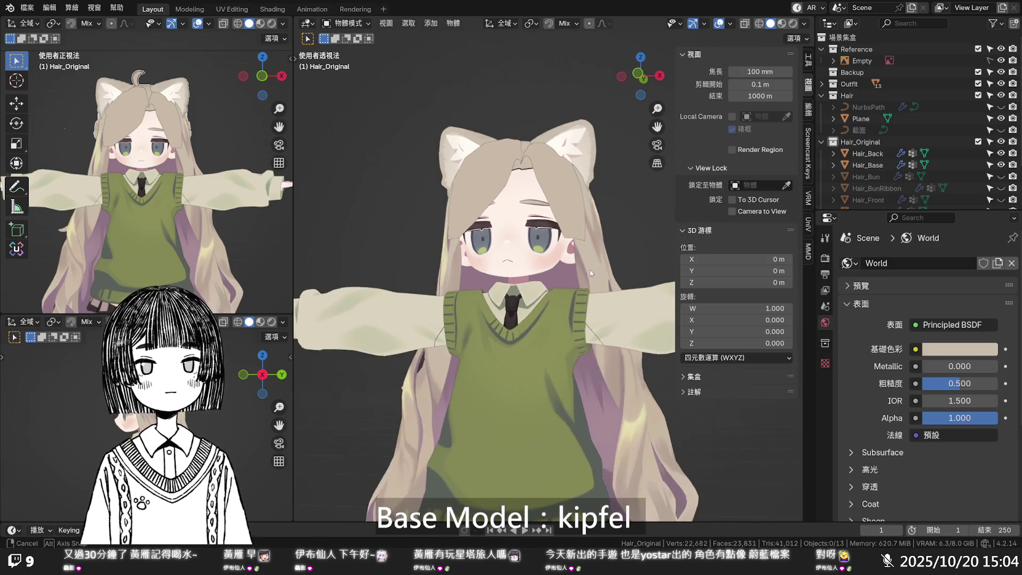
{"action": "left_click", "coordinate": [1001, 130]}
{"action": "left_click", "coordinate": [1000, 107]}
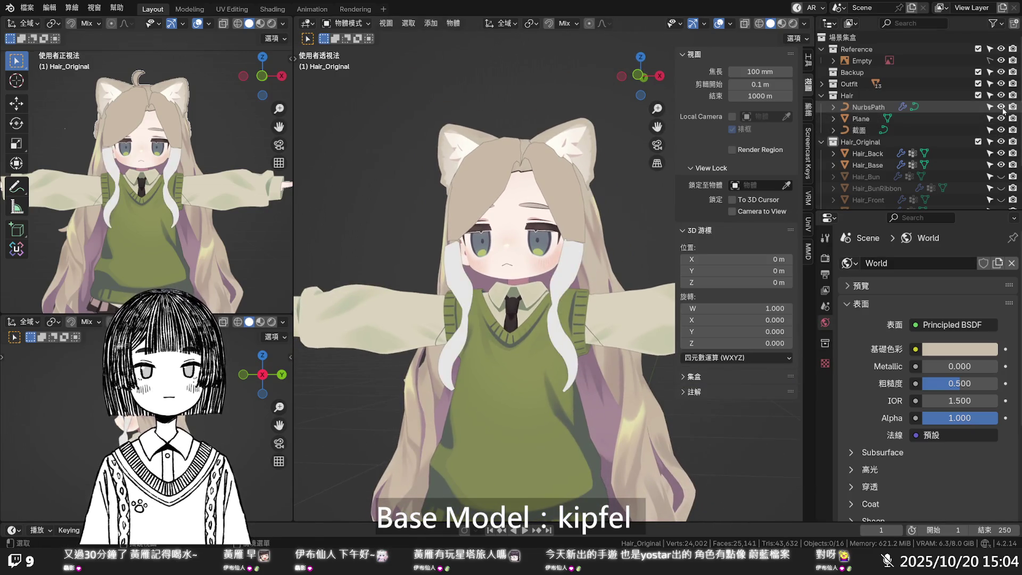
- Select the small 截面 curve on the ground and edit its points, viewed from above
{"action": "mouse_move", "coordinate": [545, 332]}
{"action": "middle_mouse_down"}
{"action": "mouse_move", "coordinate": [589, 424]}
{"action": "mouse_move", "coordinate": [597, 395]}
{"action": "middle_mouse_up"}
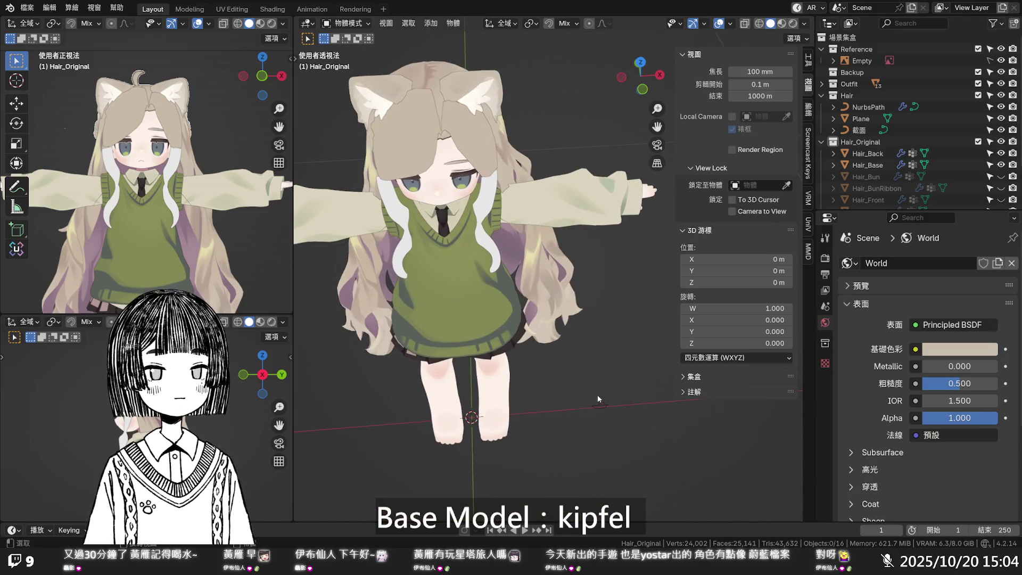
{"action": "left_click", "coordinate": [604, 406]}
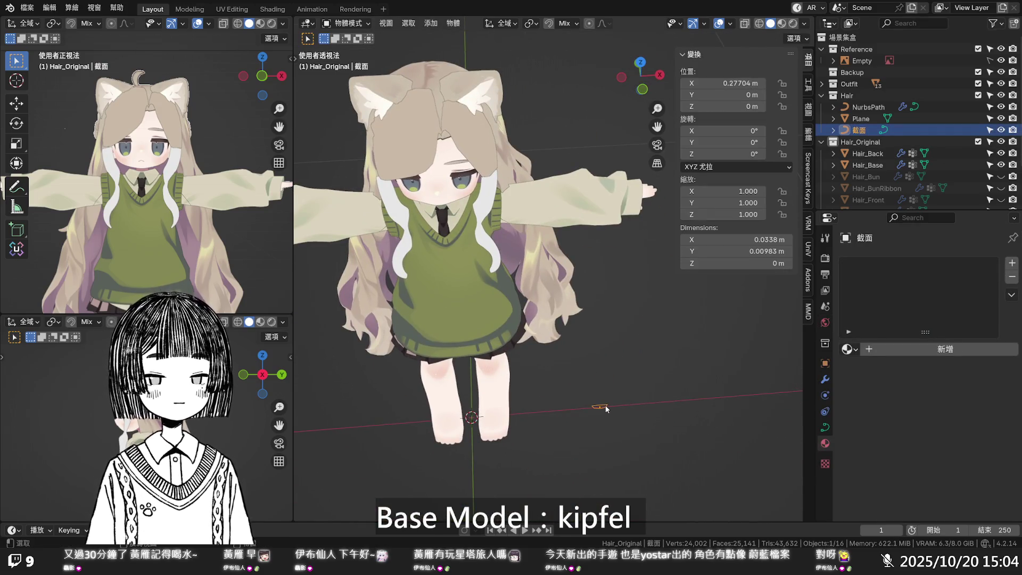
{"action": "scroll", "coordinate": [605, 409], "scroll_direction": "down", "scroll_amount": 5}
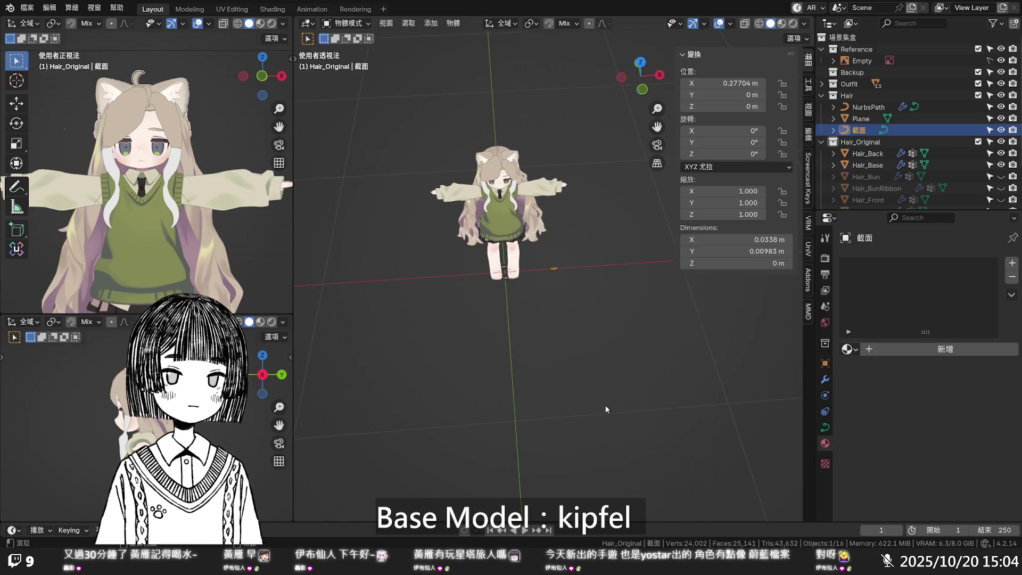
{"action": "key", "text": "Tab"}
{"action": "scroll", "coordinate": [563, 252], "scroll_direction": "up", "scroll_amount": 15}
{"action": "mouse_move", "coordinate": [563, 251]}
{"action": "middle_mouse_down"}
{"action": "mouse_move", "coordinate": [554, 330]}
{"action": "mouse_move", "coordinate": [556, 319]}
{"action": "middle_mouse_up"}
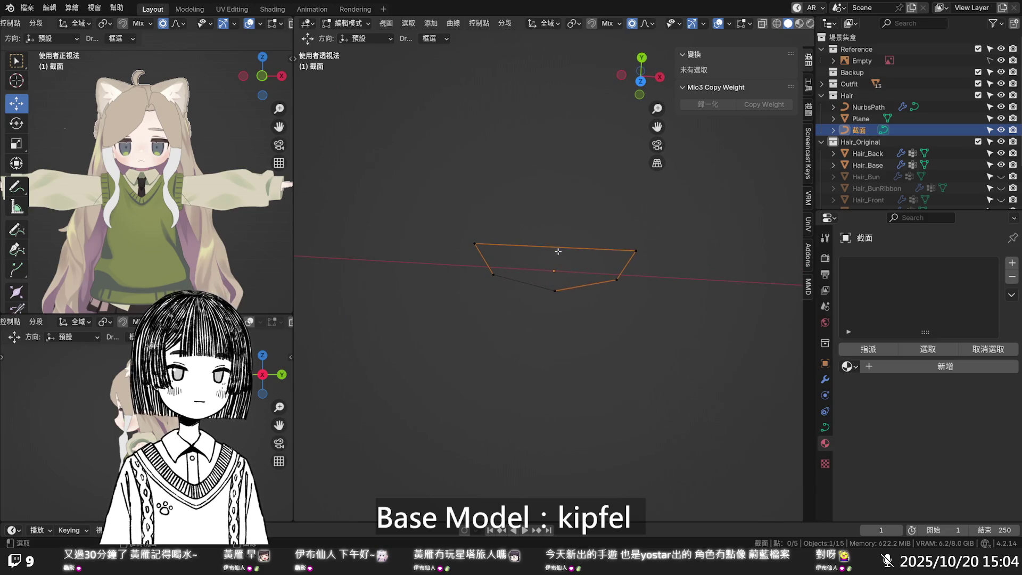
- Subdivide between the two top 截面 points and raise them slightly along Y
{"action": "left_click", "coordinate": [635, 250]}
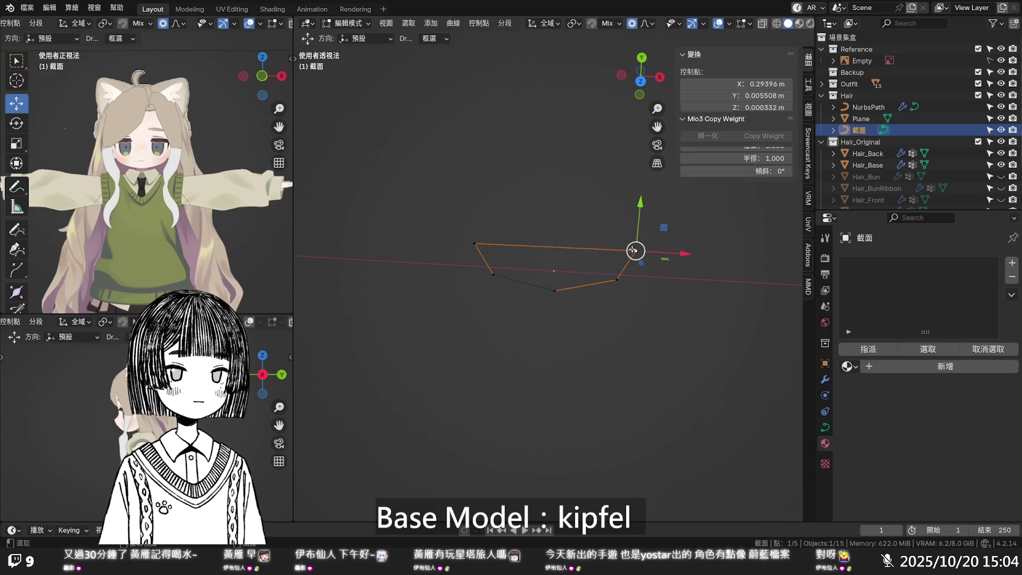
{"action": "left_click", "coordinate": [474, 242], "text": "shift"}
{"action": "right_click", "coordinate": [531, 242]}
{"action": "left_click", "coordinate": [535, 241]}
{"action": "mouse_move", "coordinate": [557, 226]}
{"action": "left_mouse_down"}
{"action": "mouse_move", "coordinate": [555, 214]}
{"action": "mouse_move", "coordinate": [555, 247]}
{"action": "mouse_move", "coordinate": [562, 195]}
{"action": "left_mouse_up"}
{"action": "key", "text": "ctrl+z"}
{"action": "key", "text": "Escape"}
- Orbit out to the whole character, leave Edit Mode, and select the NurbsPath hair strand
{"action": "scroll", "coordinate": [500, 274], "scroll_direction": "down", "scroll_amount": 3}
{"action": "scroll", "coordinate": [501, 274], "scroll_direction": "down", "scroll_amount": 3}
{"action": "mouse_move", "coordinate": [500, 274]}
{"action": "middle_mouse_down"}
{"action": "mouse_move", "coordinate": [503, 348]}
{"action": "mouse_move", "coordinate": [559, 229]}
{"action": "middle_mouse_up"}
{"action": "scroll", "coordinate": [572, 192], "scroll_direction": "up", "scroll_amount": 5}
{"action": "middle_click_drag", "start_coordinate": [572, 192], "coordinate": [510, 317]}
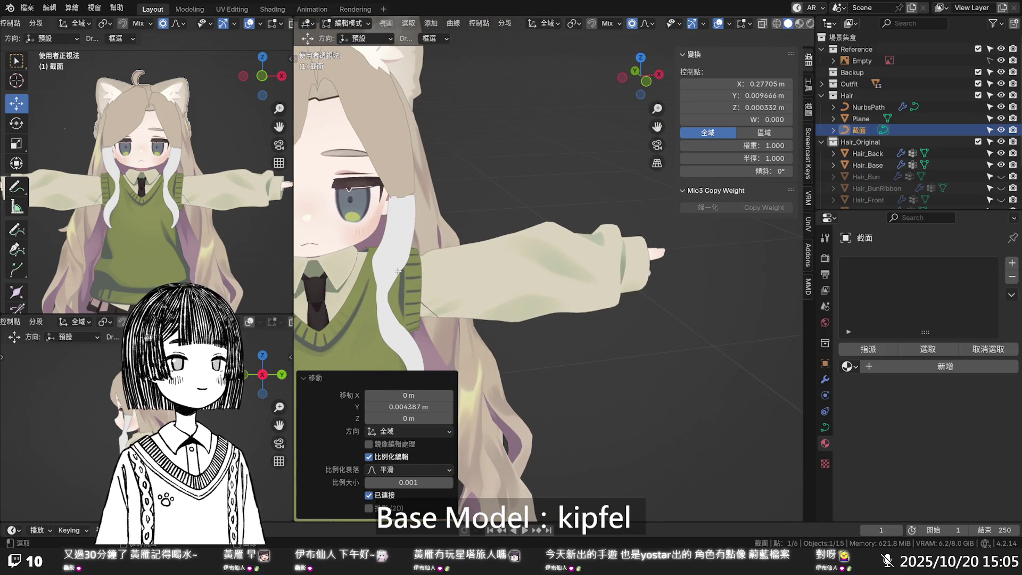
{"action": "key", "text": "Tab"}
{"action": "left_click", "coordinate": [398, 250]}
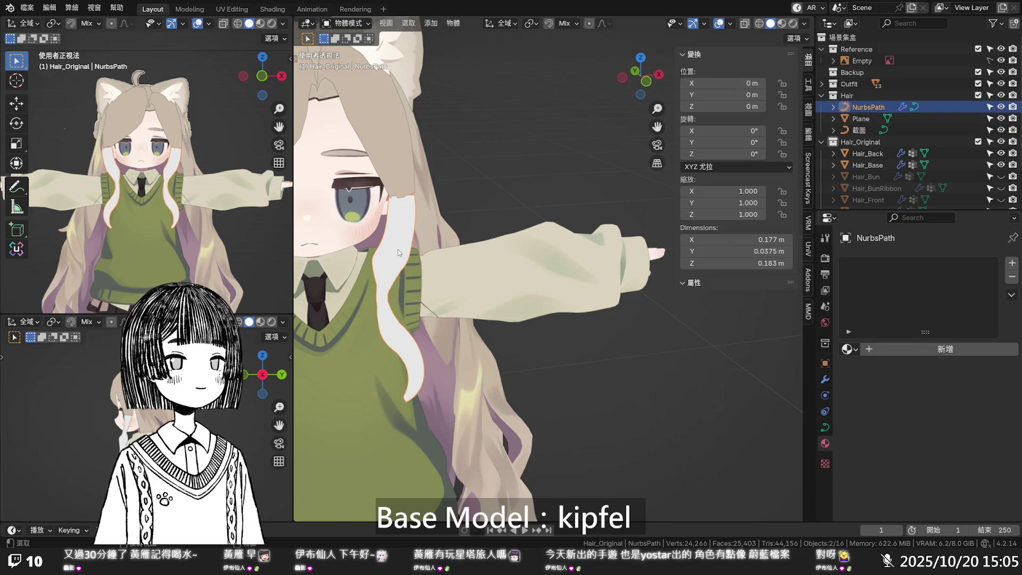
- Orbit and zoom around the head to inspect the reshaped hair strand
{"action": "mouse_move", "coordinate": [399, 252]}
{"action": "middle_mouse_down"}
{"action": "mouse_move", "coordinate": [441, 269]}
{"action": "mouse_move", "coordinate": [350, 255]}
{"action": "mouse_move", "coordinate": [660, 279]}
{"action": "mouse_move", "coordinate": [593, 274]}
{"action": "mouse_move", "coordinate": [617, 250]}
{"action": "mouse_move", "coordinate": [652, 274]}
{"action": "mouse_move", "coordinate": [724, 271]}
{"action": "mouse_move", "coordinate": [693, 297]}
{"action": "middle_mouse_up"}
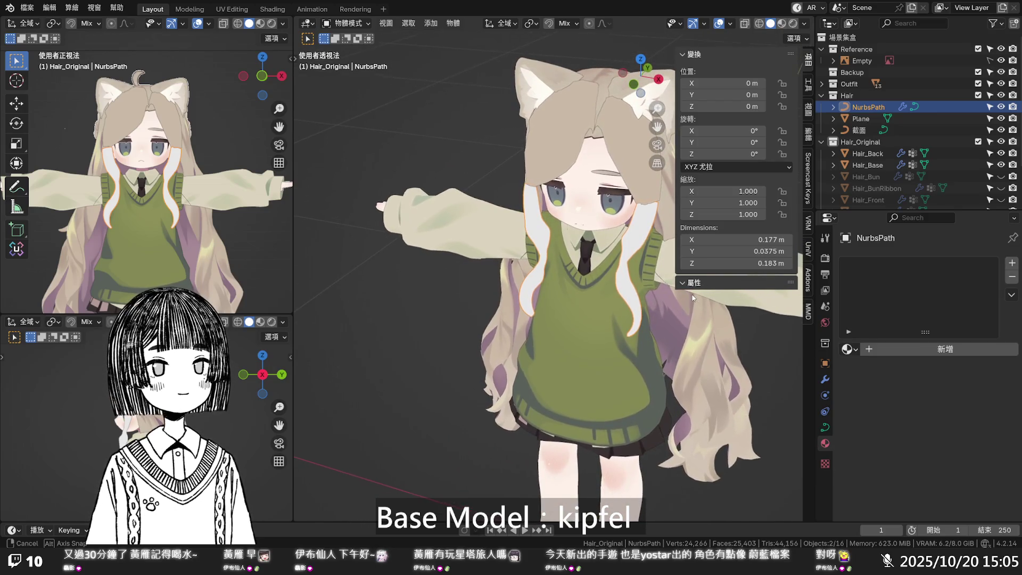
{"action": "scroll", "coordinate": [547, 312], "scroll_direction": "down", "scroll_amount": 2}
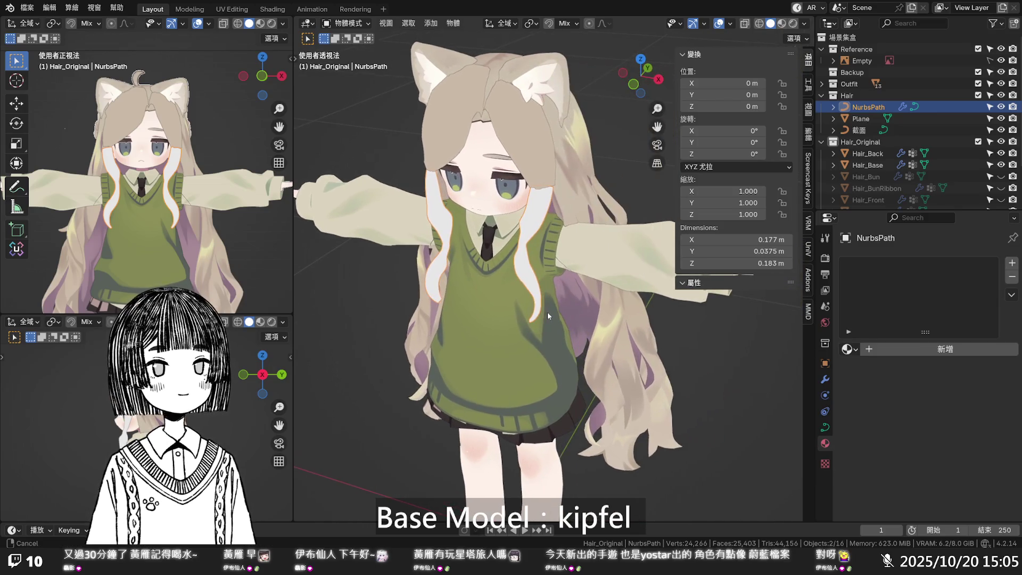
{"action": "scroll", "coordinate": [553, 317], "scroll_direction": "down", "scroll_amount": 3}
{"action": "scroll", "coordinate": [553, 316], "scroll_direction": "down", "scroll_amount": 2}
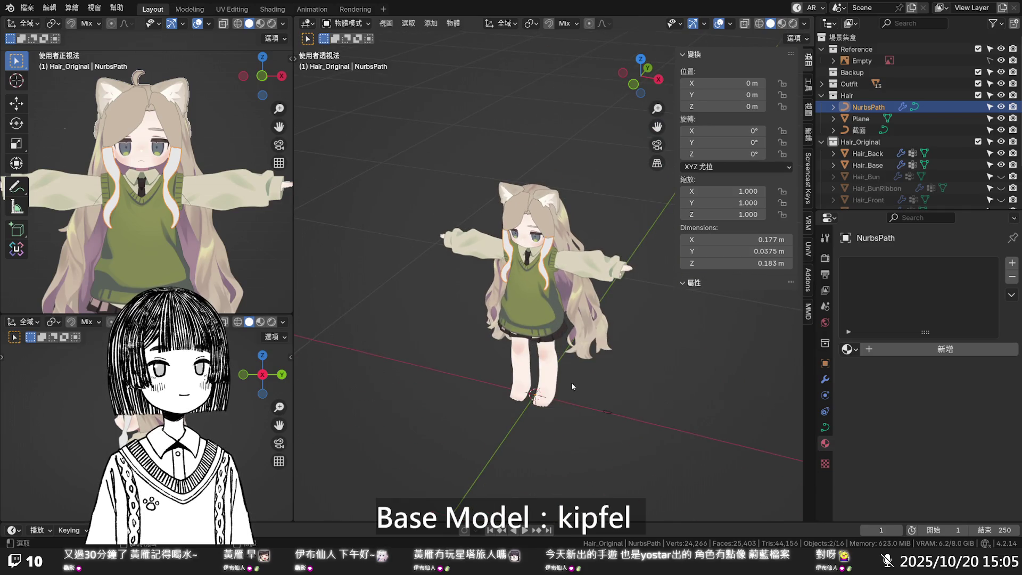
{"action": "scroll", "coordinate": [544, 260], "scroll_direction": "up", "scroll_amount": 6}
{"action": "mouse_move", "coordinate": [547, 274]}
{"action": "middle_mouse_down"}
{"action": "mouse_move", "coordinate": [587, 253]}
{"action": "mouse_move", "coordinate": [600, 219]}
{"action": "mouse_move", "coordinate": [575, 148]}
{"action": "mouse_move", "coordinate": [576, 274]}
{"action": "mouse_move", "coordinate": [540, 368]}
{"action": "mouse_move", "coordinate": [531, 321]}
{"action": "mouse_move", "coordinate": [522, 359]}
{"action": "mouse_move", "coordinate": [535, 251]}
{"action": "mouse_move", "coordinate": [523, 194]}
{"action": "middle_mouse_up"}
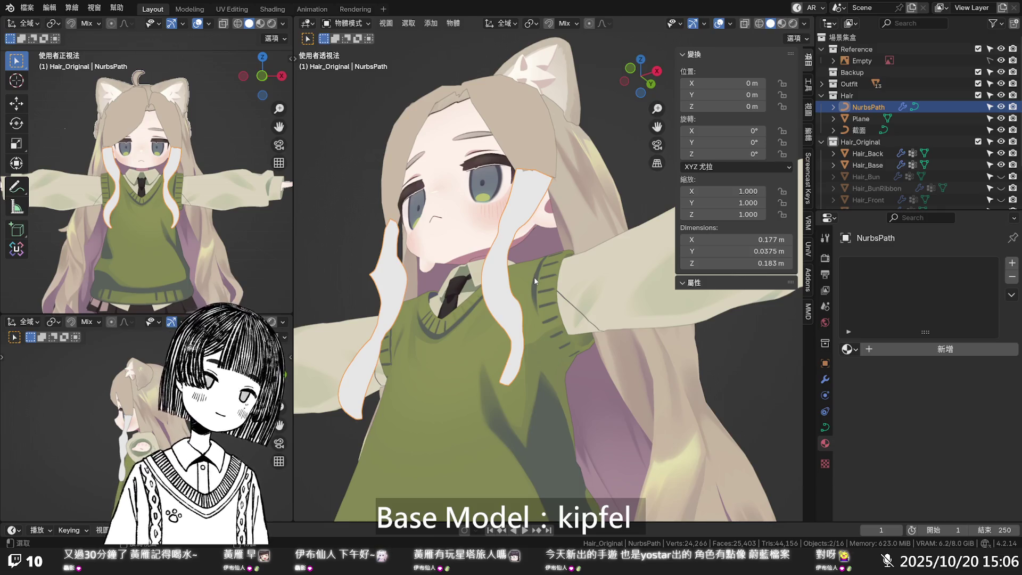
{"action": "middle_click_drag", "start_coordinate": [534, 277], "coordinate": [577, 309]}
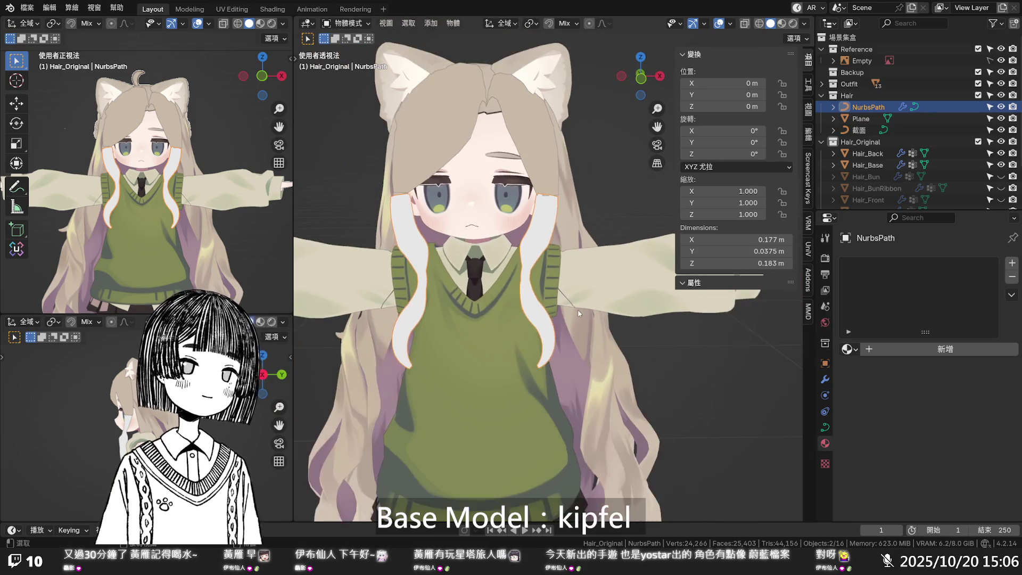
- Select the Plane bangs, frame them in the view, and enter Edit Mode
{"action": "left_click", "coordinate": [559, 141]}
{"action": "key", "text": "KP_Decimal"}
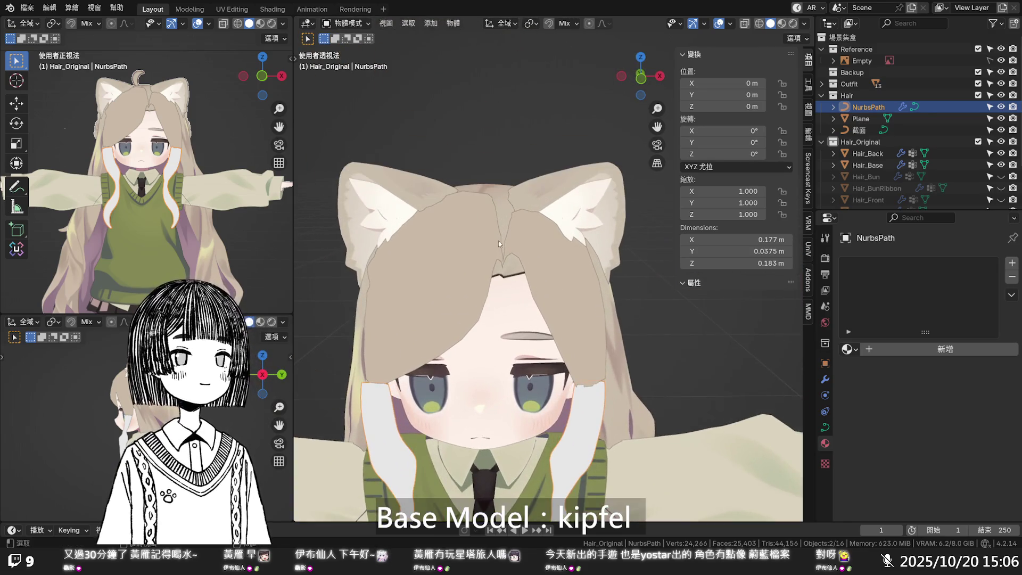
{"action": "key", "text": "Tab"}
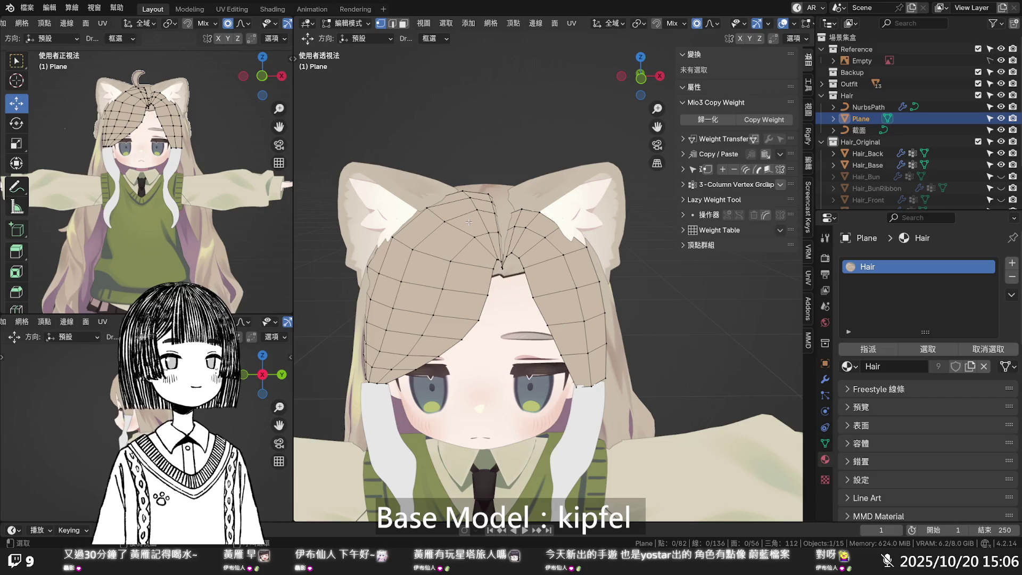
- Check the bangs from the side, then return to Object Mode with NurbsPath and 截面 selected
{"action": "mouse_move", "coordinate": [562, 261]}
{"action": "middle_mouse_down"}
{"action": "mouse_move", "coordinate": [449, 243]}
{"action": "mouse_move", "coordinate": [411, 258]}
{"action": "mouse_move", "coordinate": [463, 217]}
{"action": "mouse_move", "coordinate": [523, 209]}
{"action": "mouse_move", "coordinate": [536, 240]}
{"action": "mouse_move", "coordinate": [555, 238]}
{"action": "middle_mouse_up"}
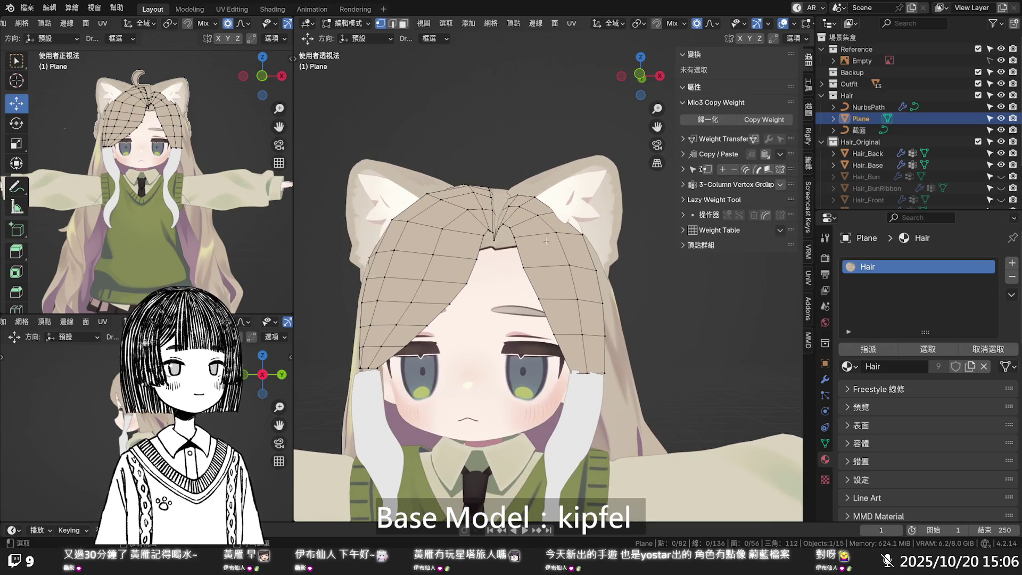
{"action": "scroll", "coordinate": [537, 245], "scroll_direction": "down", "scroll_amount": 2}
{"action": "scroll", "coordinate": [538, 256], "scroll_direction": "down", "scroll_amount": 2}
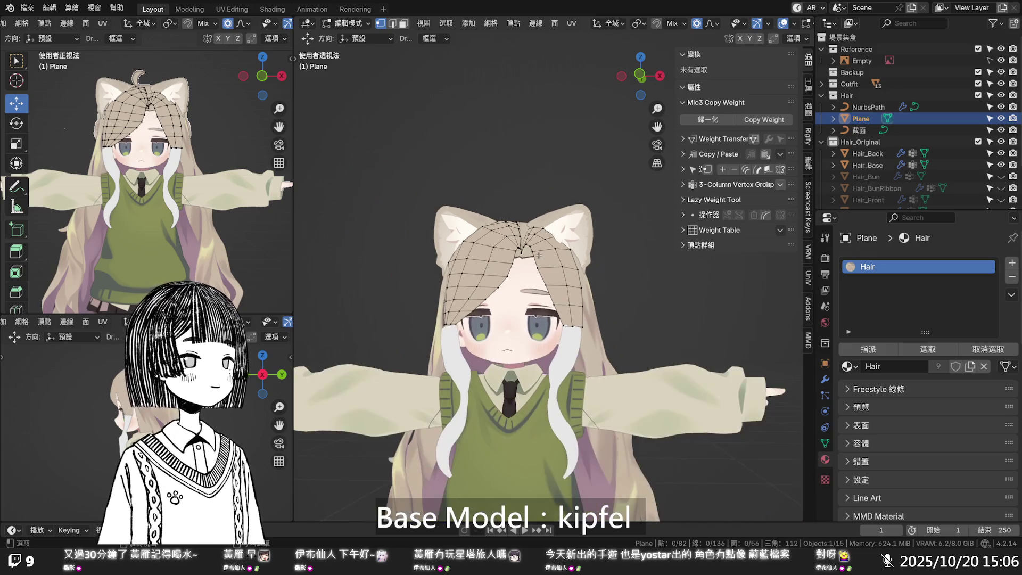
{"action": "mouse_move", "coordinate": [566, 290]}
{"action": "middle_mouse_down"}
{"action": "mouse_move", "coordinate": [668, 299]}
{"action": "mouse_move", "coordinate": [557, 296]}
{"action": "middle_mouse_up"}
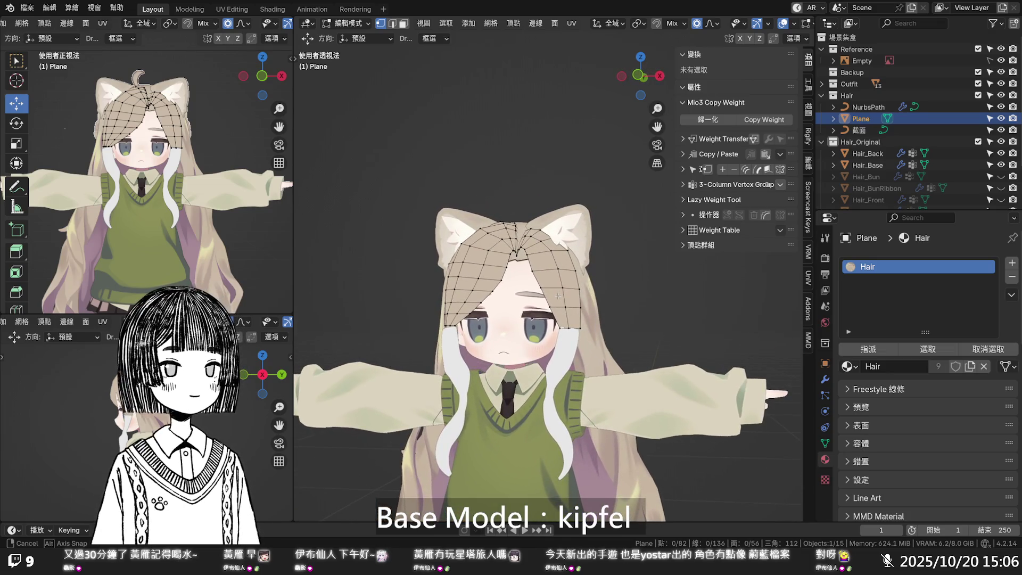
{"action": "left_click", "coordinate": [867, 107], "text": "ctrl"}
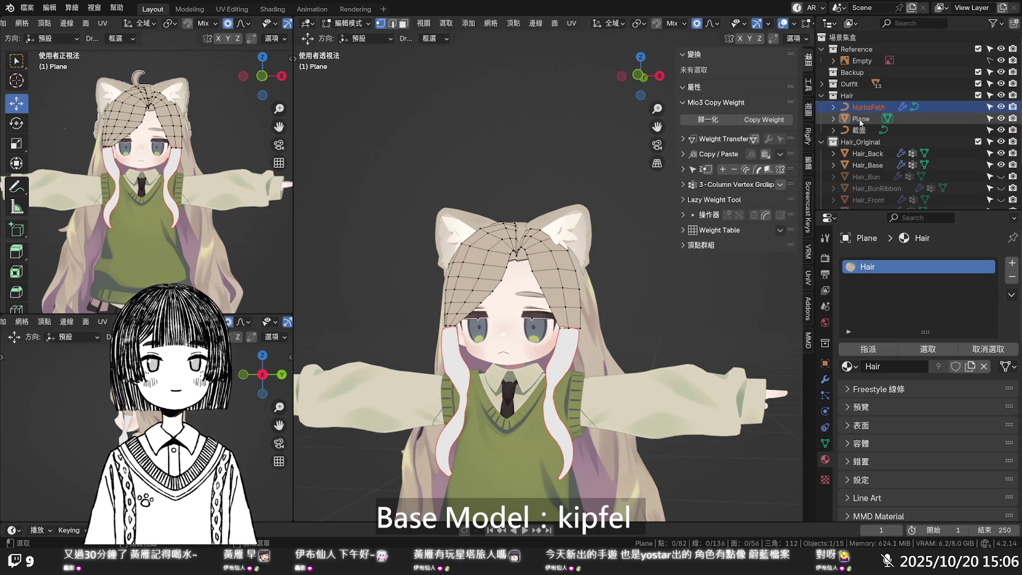
{"action": "key", "text": "Tab"}
{"action": "left_click", "coordinate": [859, 131], "text": "ctrl"}
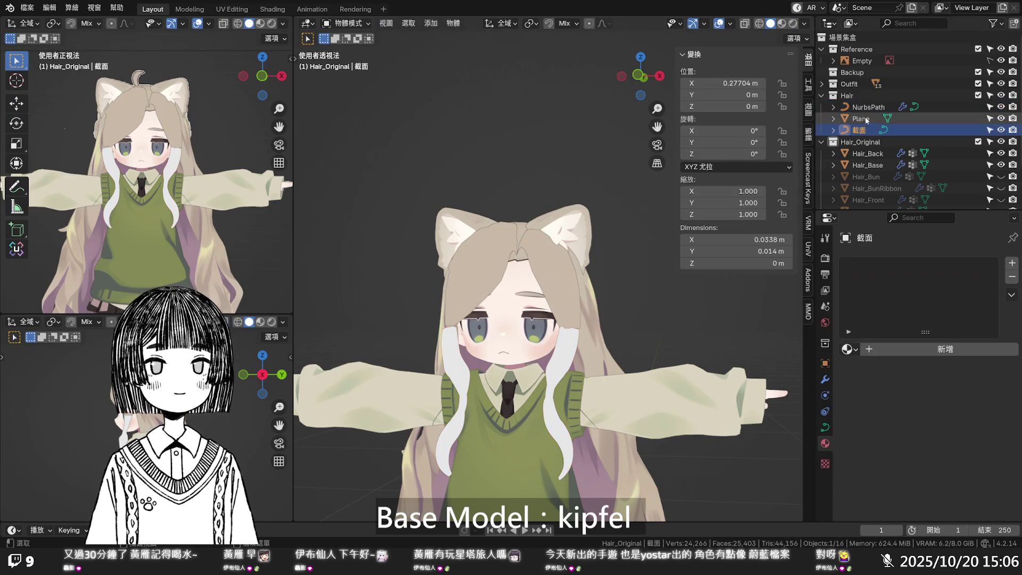
- Copy NurbsPath and 截面 and paste them into the Hair_Original collection
{"action": "right_click", "coordinate": [867, 110]}
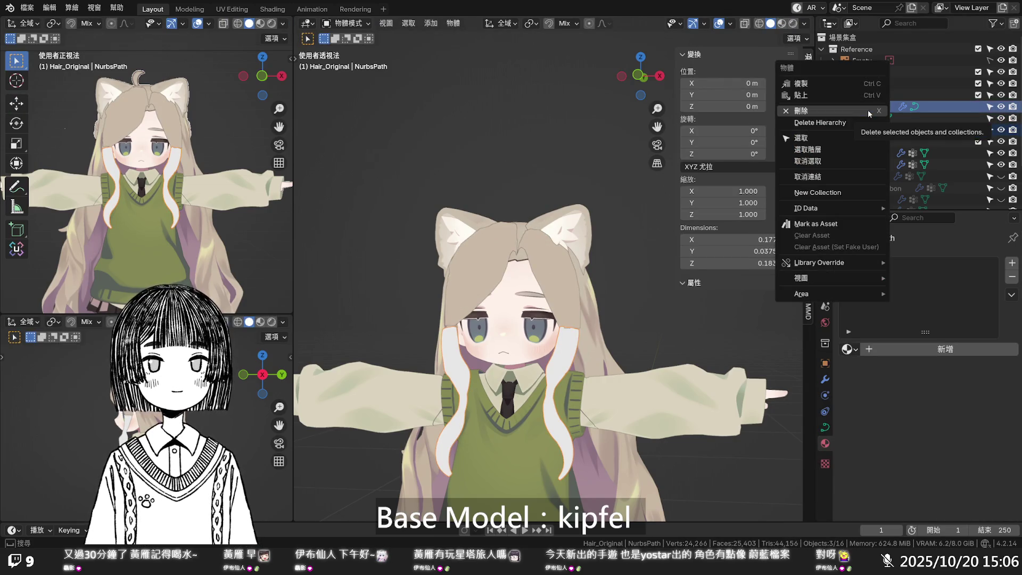
{"action": "left_click", "coordinate": [858, 85]}
{"action": "left_click", "coordinate": [858, 147]}
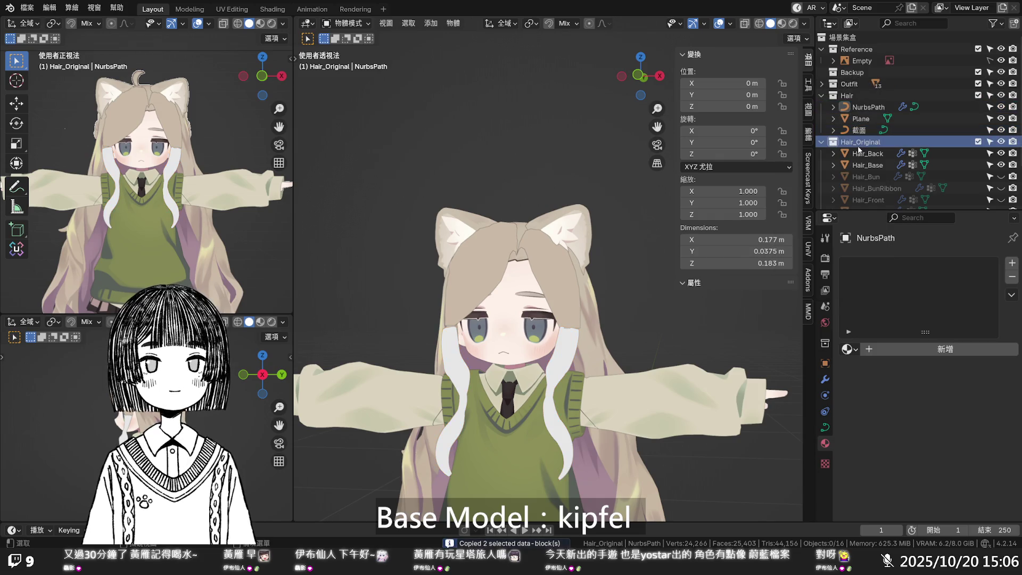
{"action": "key", "text": "ctrl+v"}
{"action": "scroll", "coordinate": [864, 159], "scroll_direction": "down", "scroll_amount": 3}
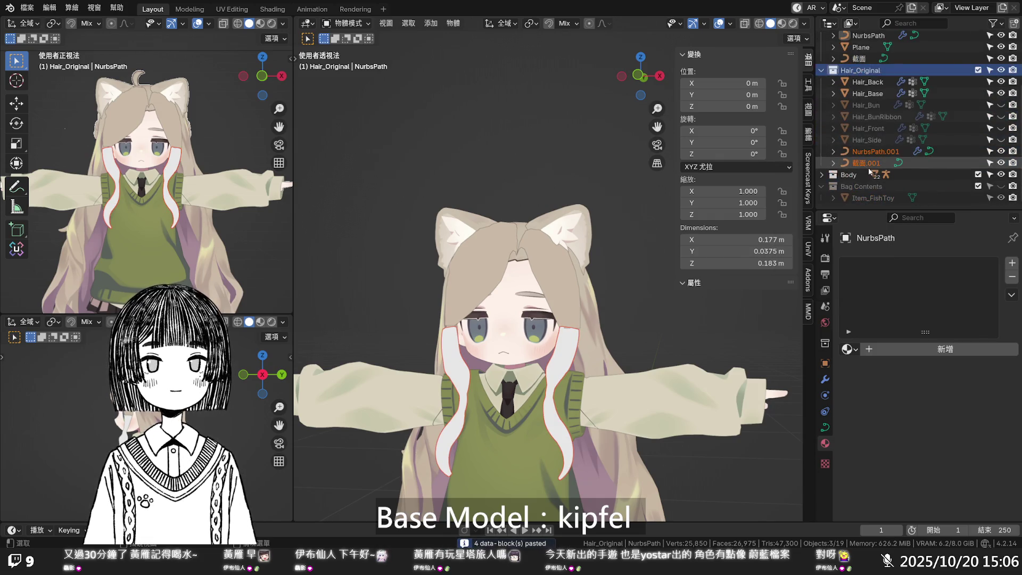
- Convert the pasted NurbsPath.001 to a mesh and delete the 截面.001 copy
{"action": "left_click", "coordinate": [871, 164]}
{"action": "left_click", "coordinate": [873, 151]}
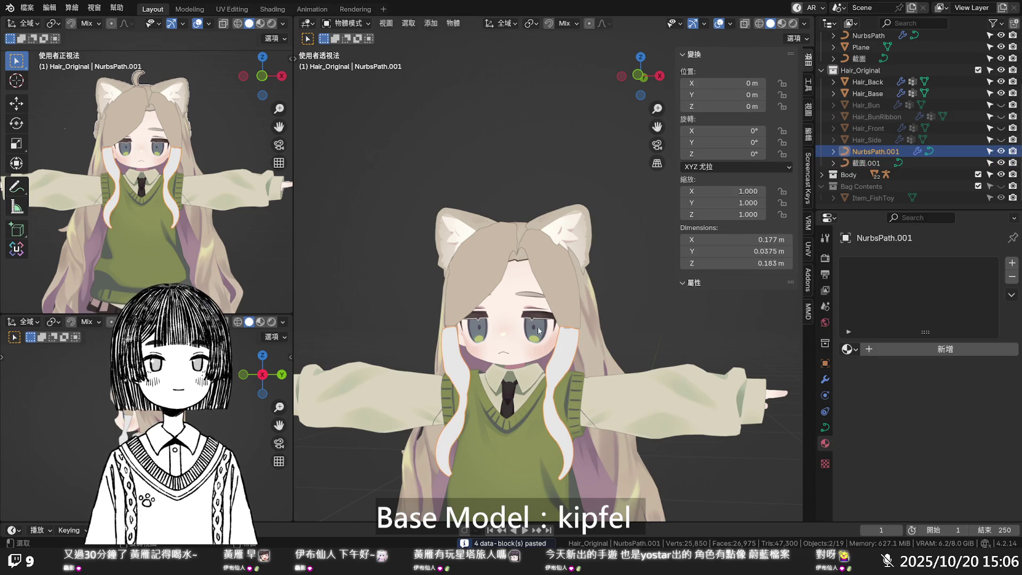
{"action": "right_click", "coordinate": [563, 346]}
{"action": "mouse_move", "coordinate": [550, 360]}
{"action": "left_click", "coordinate": [614, 363]}
{"action": "left_click", "coordinate": [862, 162]}
{"action": "key", "text": "Delete"}
- Move the mesh into Hair, rename it 側髮, hide NurbsPath and 截面, and edit it
{"action": "scroll", "coordinate": [862, 163], "scroll_direction": "up", "scroll_amount": 1}
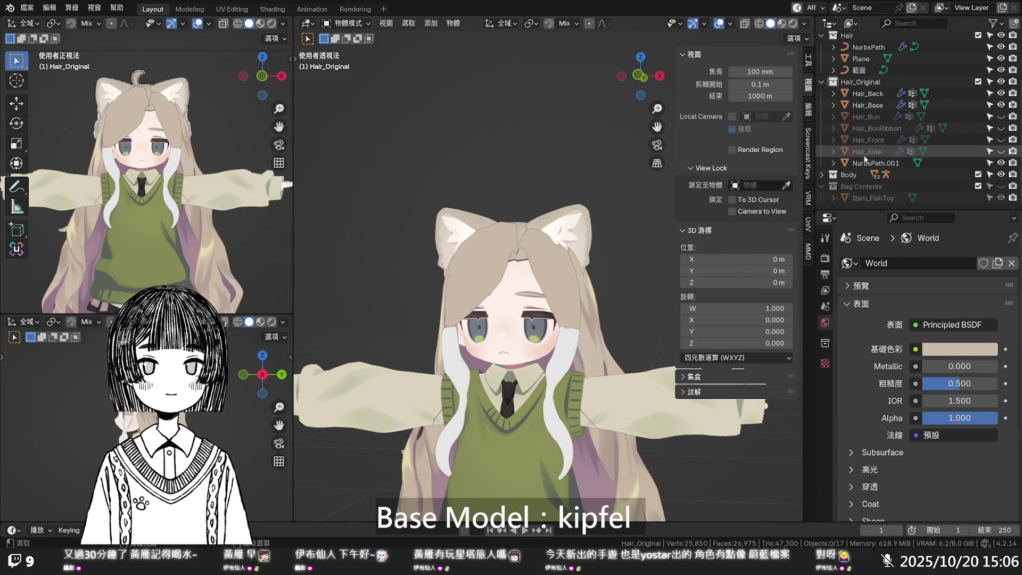
{"action": "left_click_drag", "start_coordinate": [863, 162], "coordinate": [881, 66]}
{"action": "scroll", "coordinate": [878, 80], "scroll_direction": "up", "scroll_amount": 2}
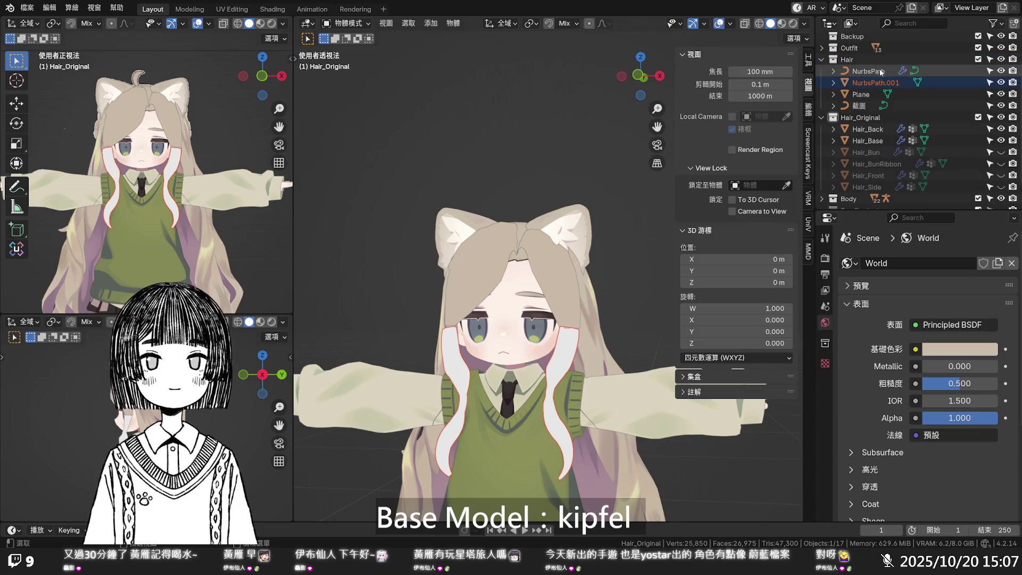
{"action": "double_click", "coordinate": [875, 118]}
{"action": "type", "text": "瀏髮"}
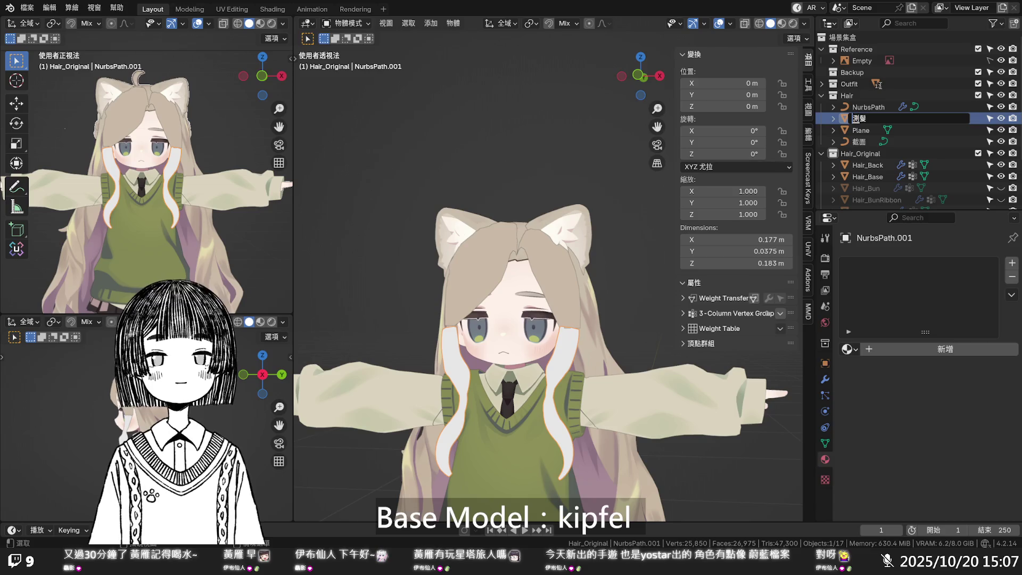
{"action": "key", "text": "Return"}
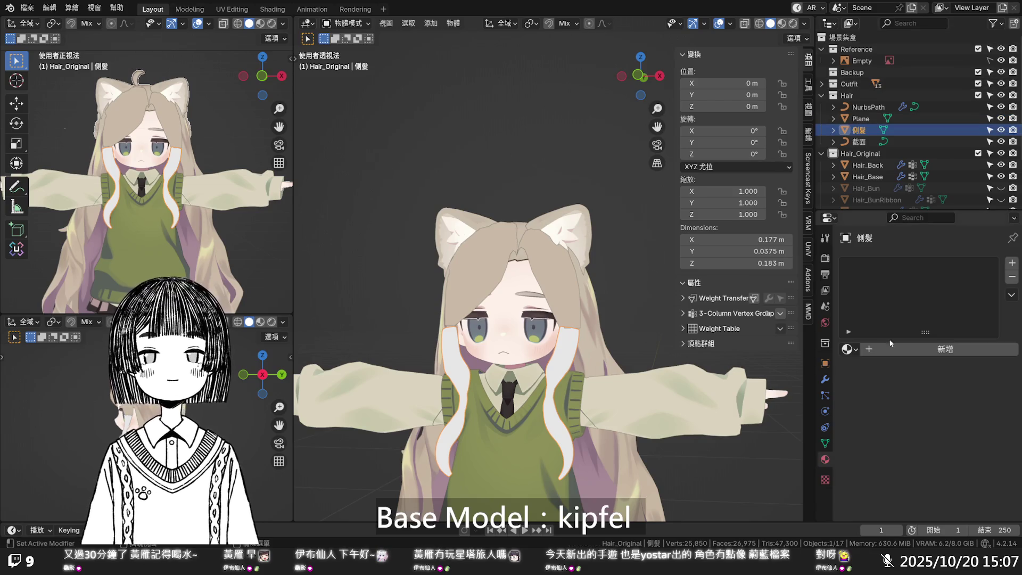
{"action": "left_click", "coordinate": [999, 107]}
{"action": "left_click", "coordinate": [1000, 142]}
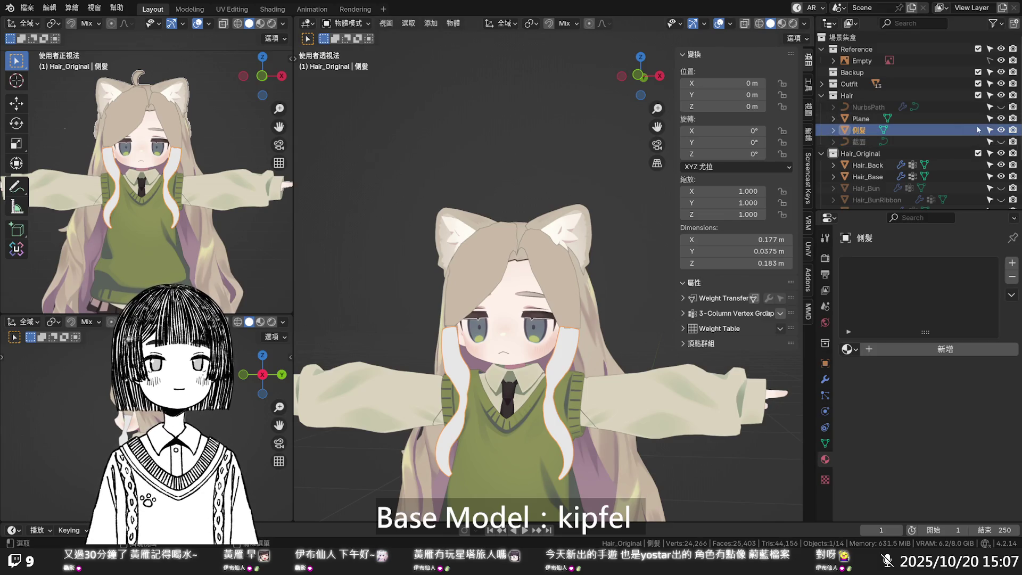
{"action": "key", "text": "Tab"}
- Inspect the 側髮 strands up close, select all their vertices, then open the Animation workspace
{"action": "mouse_move", "coordinate": [563, 345]}
{"action": "middle_mouse_down", "text": "ctrl"}
{"action": "mouse_move", "coordinate": [601, 239]}
{"action": "mouse_move", "coordinate": [586, 159]}
{"action": "mouse_move", "coordinate": [611, 231]}
{"action": "mouse_move", "coordinate": [566, 251]}
{"action": "middle_mouse_up", "text": "ctrl"}
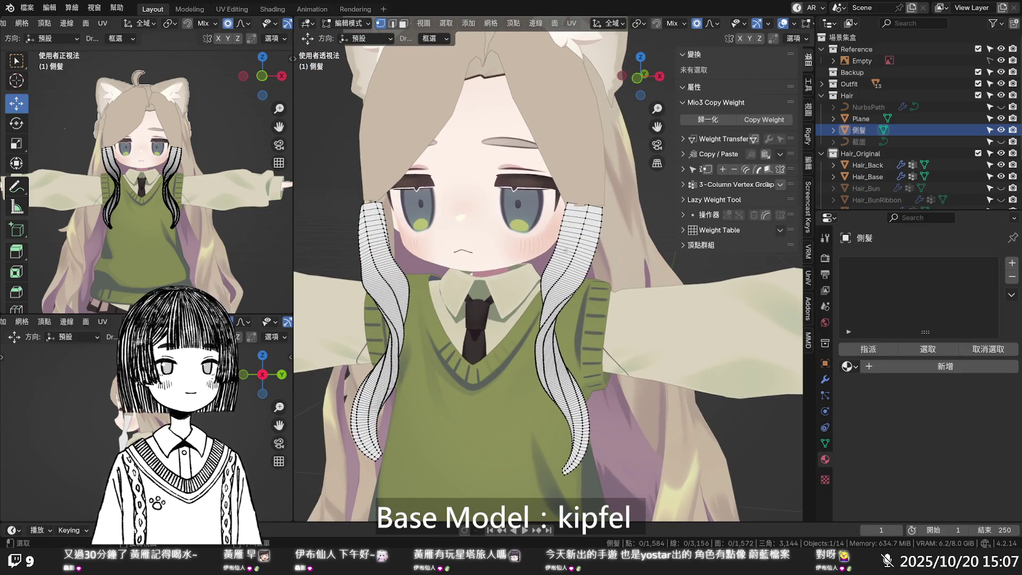
{"action": "key", "text": "a"}
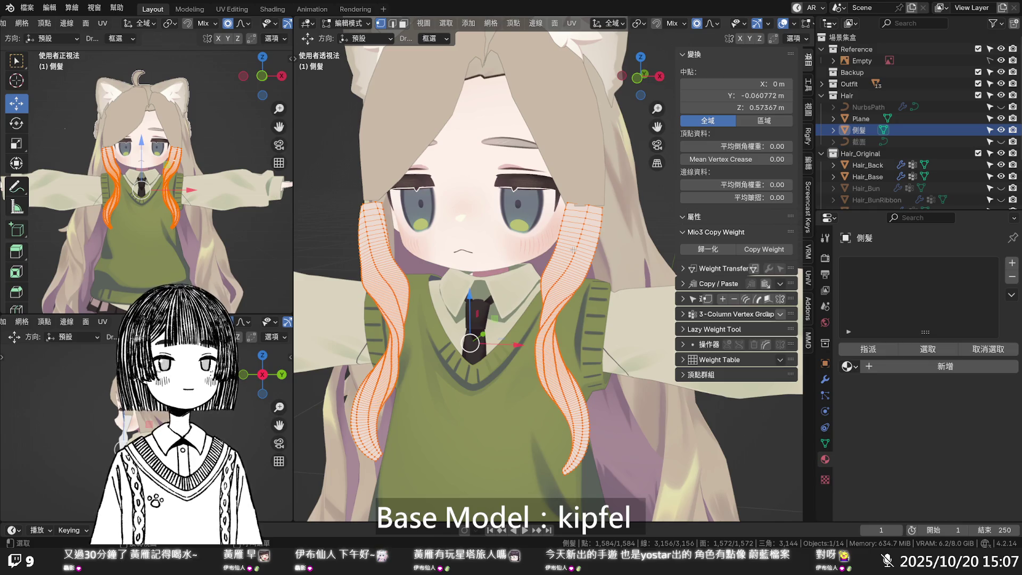
{"action": "left_click", "coordinate": [573, 249]}
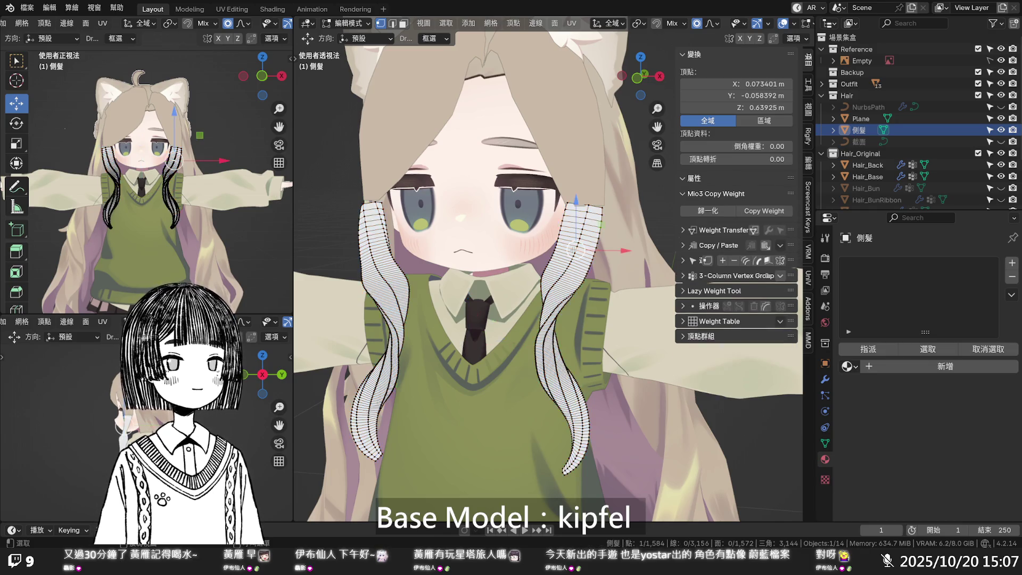
{"action": "scroll", "coordinate": [573, 248], "scroll_direction": "up", "scroll_amount": 4}
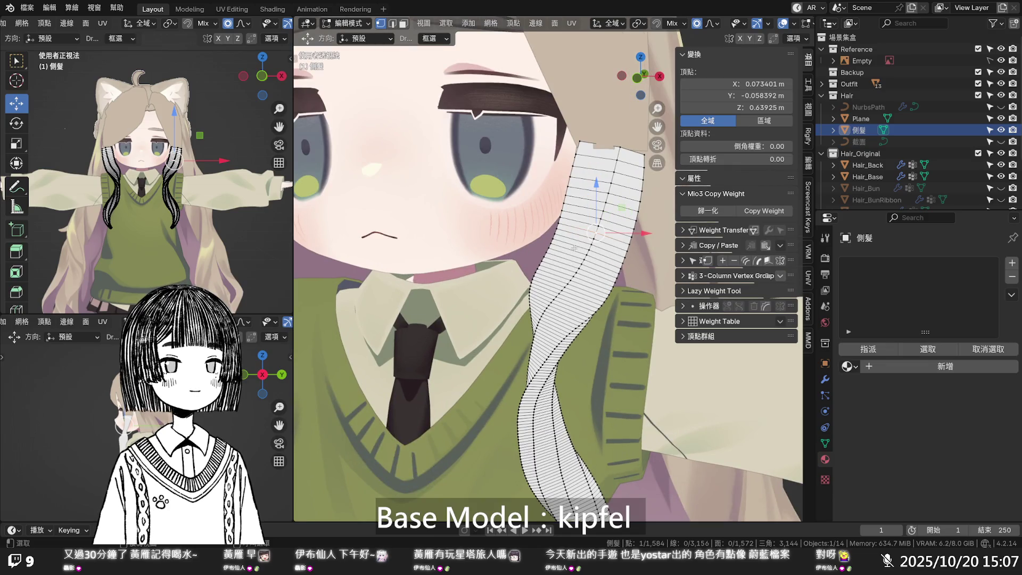
{"action": "scroll", "coordinate": [573, 248], "scroll_direction": "down", "scroll_amount": 3}
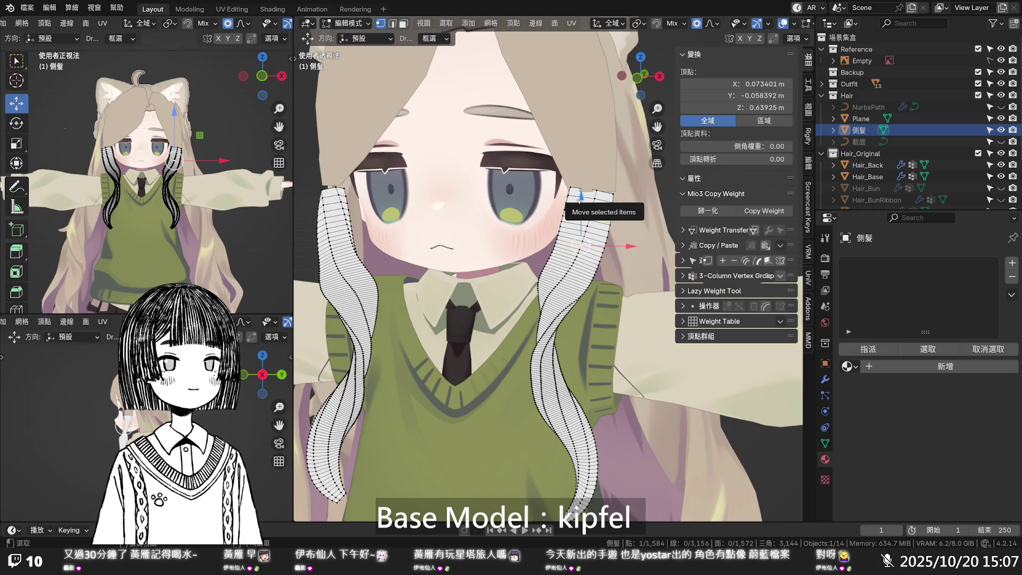
{"action": "left_click", "coordinate": [577, 197], "text": "alt"}
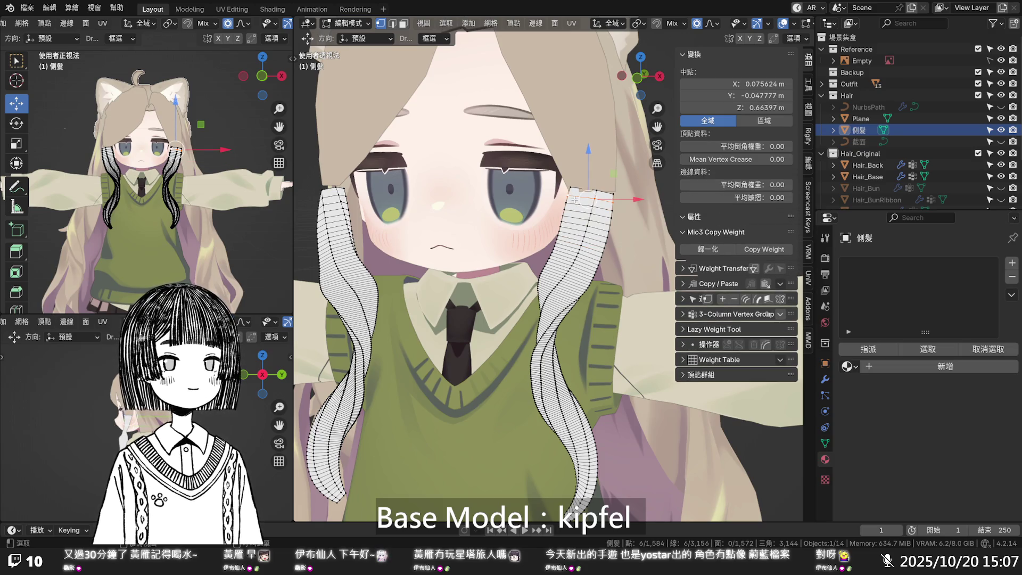
{"action": "key", "text": "a"}
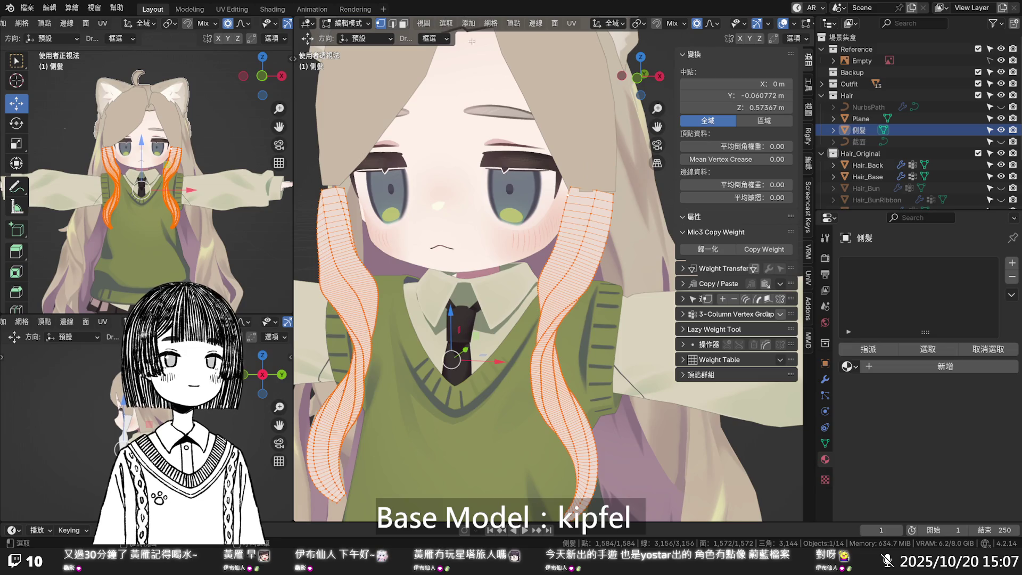
{"action": "left_click", "coordinate": [294, 10]}
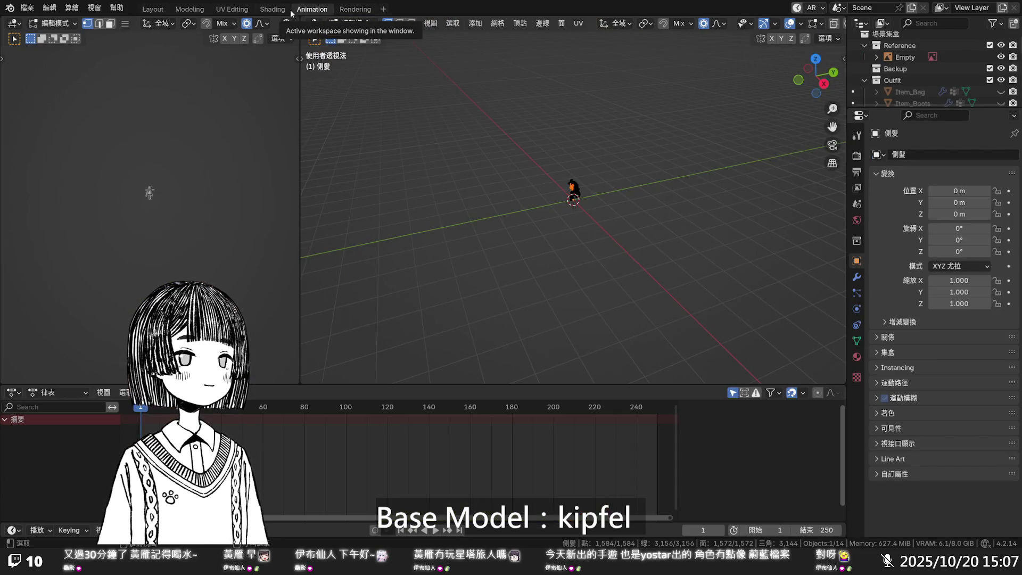
- Return to the Layout workspace and browse the Object and Select menus
{"action": "left_click", "coordinate": [152, 9]}
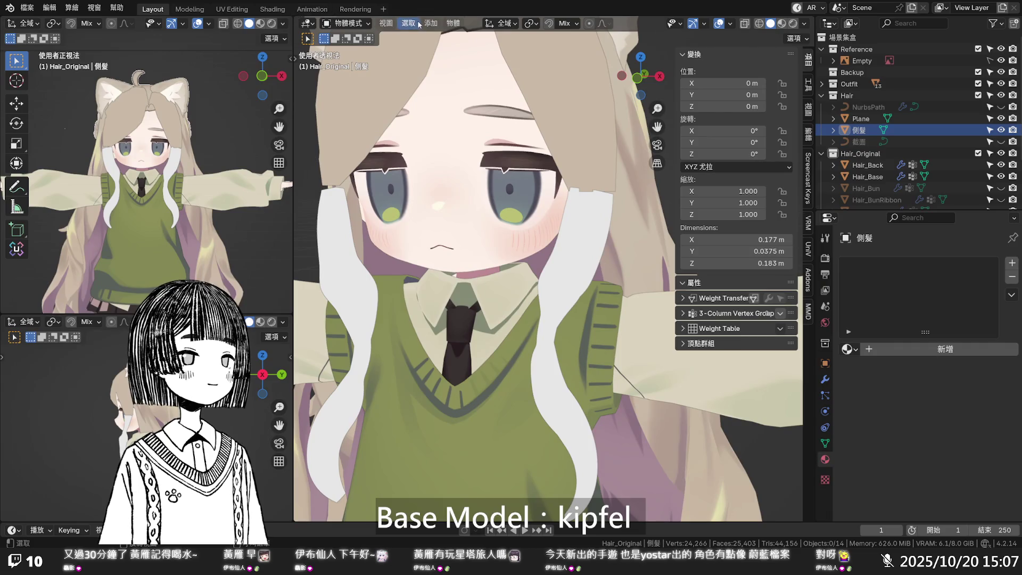
{"action": "left_click", "coordinate": [453, 23]}
{"action": "mouse_move", "coordinate": [497, 99]}
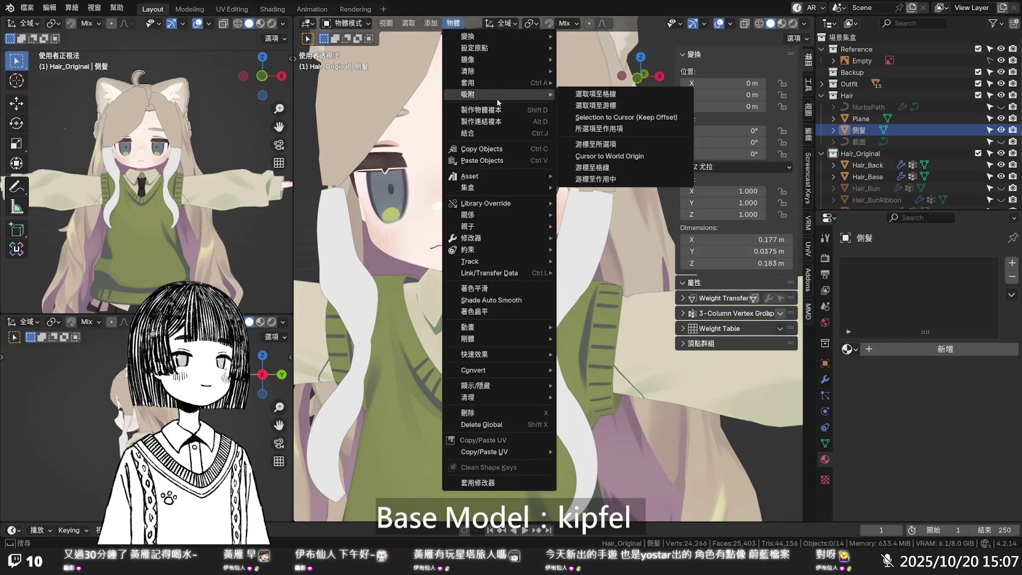
{"action": "mouse_move", "coordinate": [501, 80]}
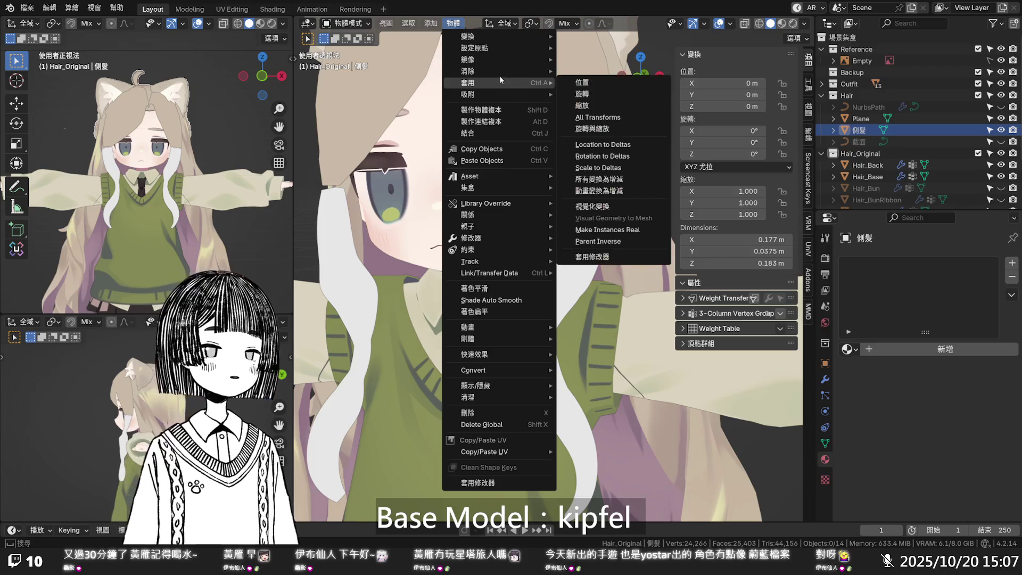
{"action": "scroll", "coordinate": [404, 213], "scroll_direction": "down", "scroll_amount": 3}
{"action": "left_click", "coordinate": [386, 24]}
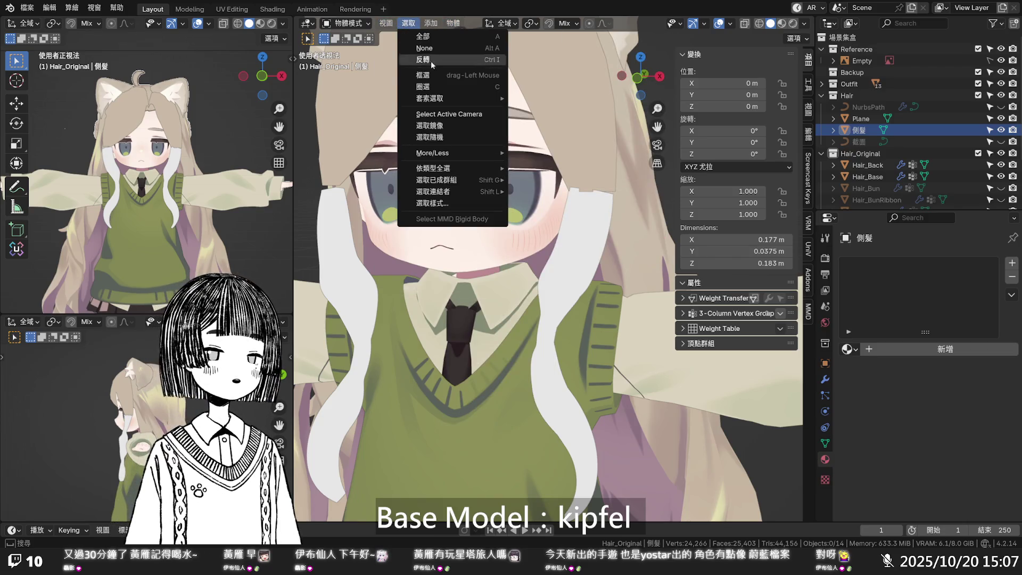
{"action": "mouse_move", "coordinate": [444, 99]}
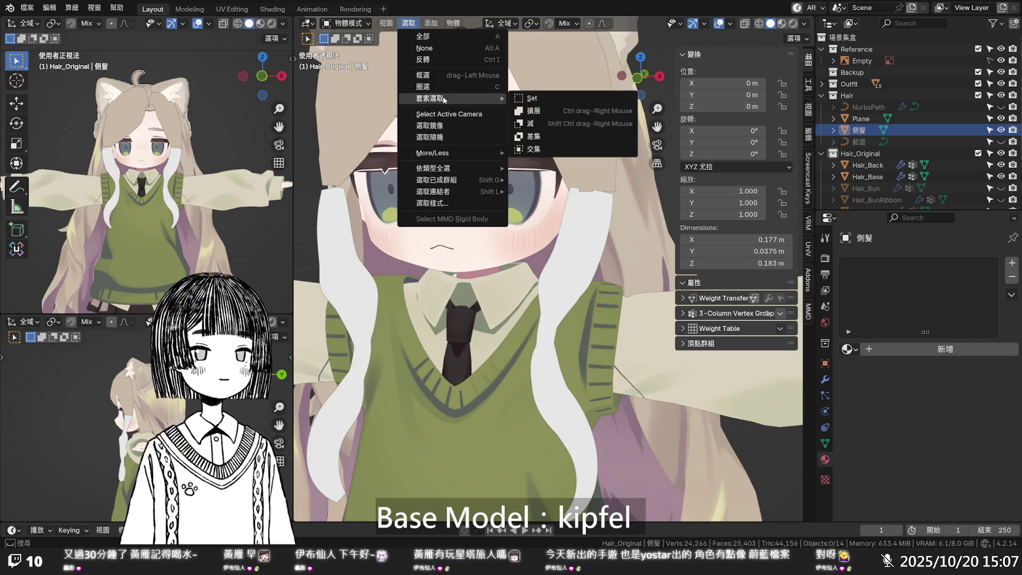
{"action": "mouse_move", "coordinate": [454, 170]}
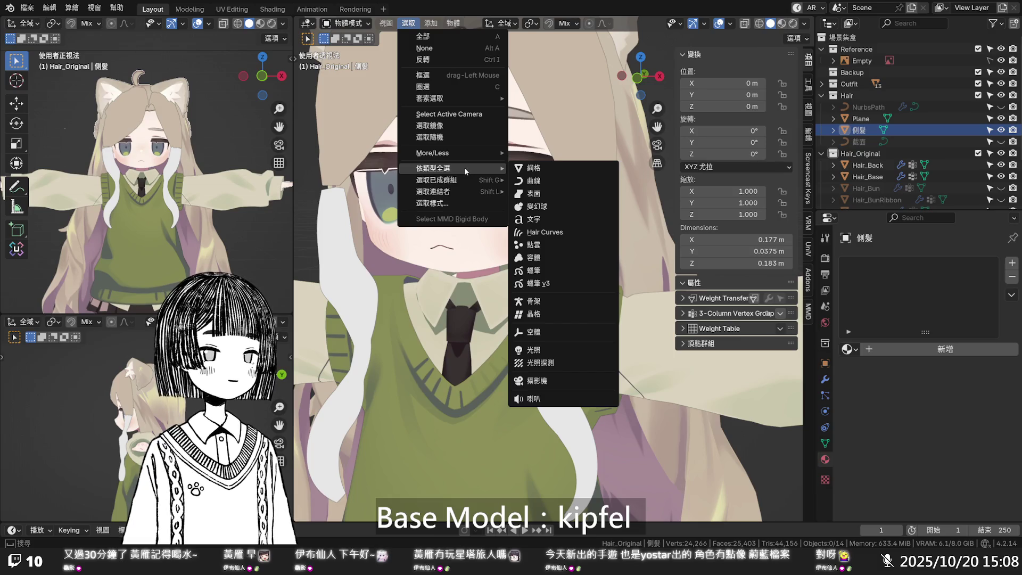
{"action": "left_click", "coordinate": [403, 24]}
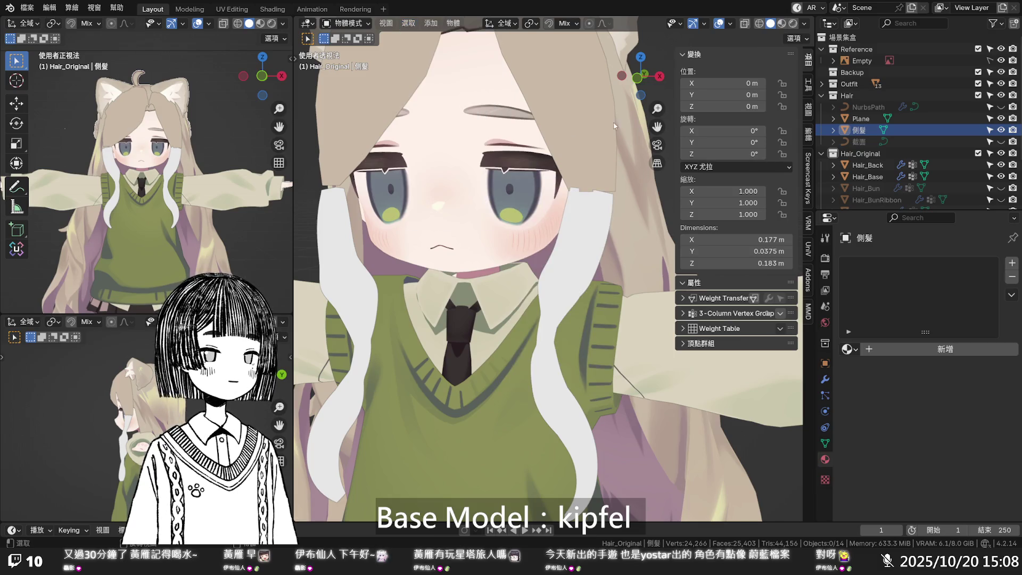
- Select the 側髮 side-hair object and enter Edit Mode on its mesh
{"action": "left_click", "coordinate": [402, 24]}
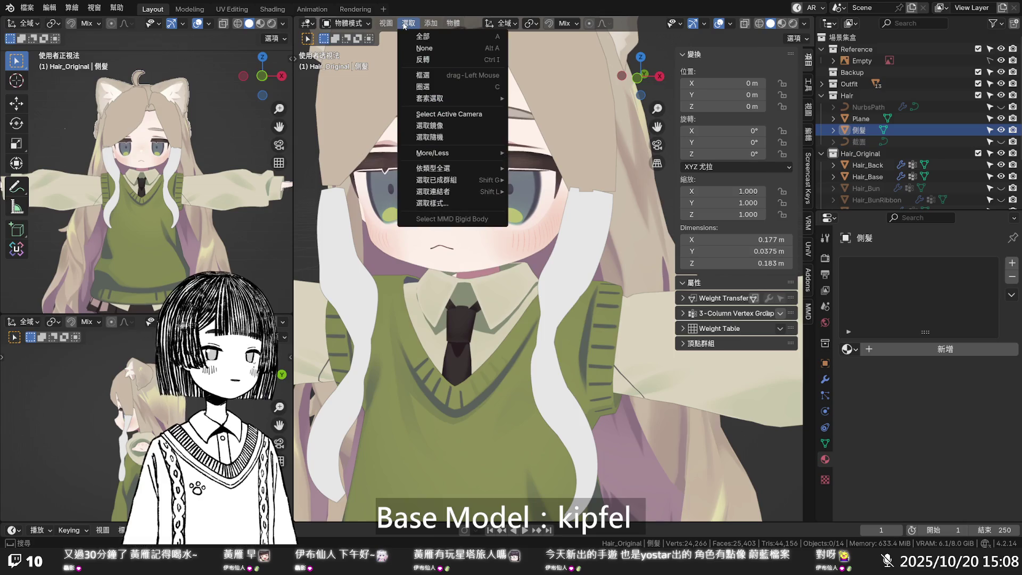
{"action": "left_click", "coordinate": [468, 137]}
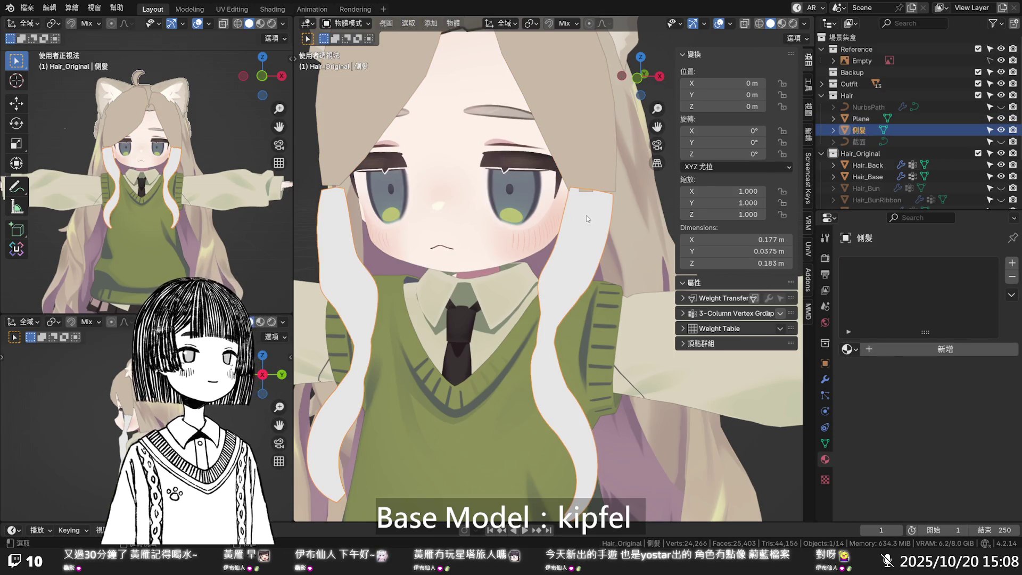
{"action": "key", "text": "Tab"}
{"action": "left_click", "coordinate": [443, 23]}
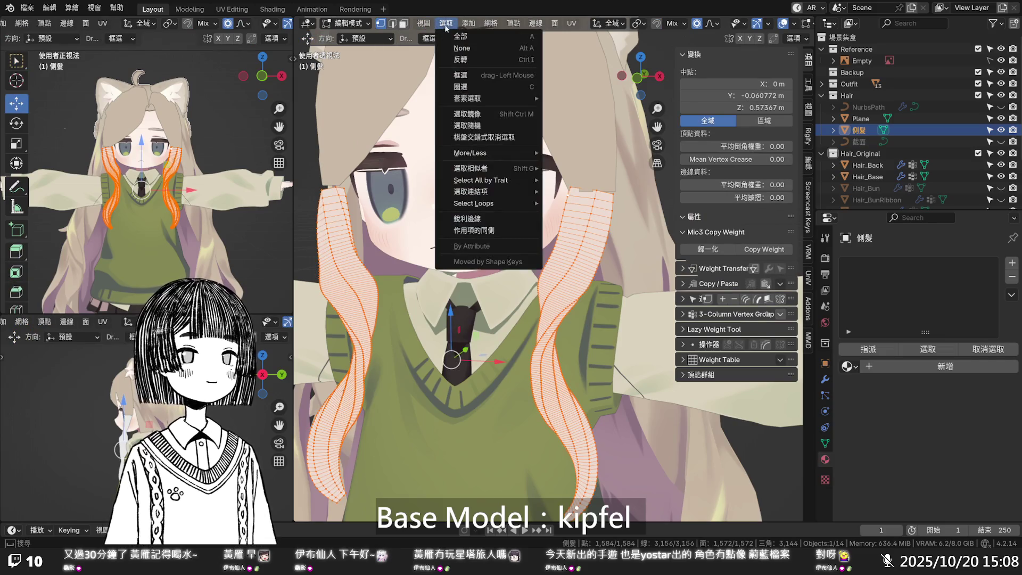
- Checker-deselect the hair vertices and dissolve the selected edges of the left strand
{"action": "left_click", "coordinate": [475, 137]}
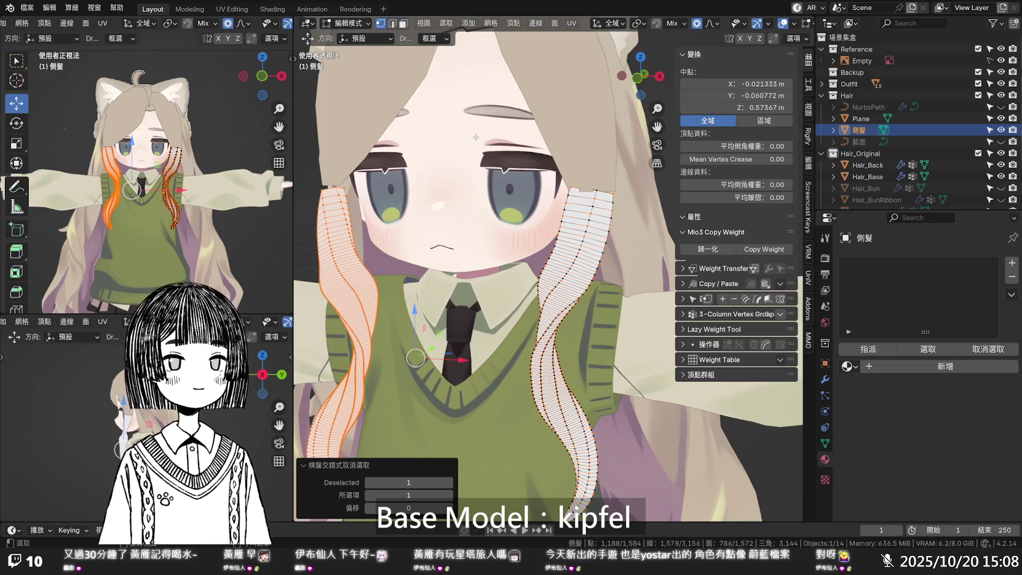
{"action": "key", "text": "x"}
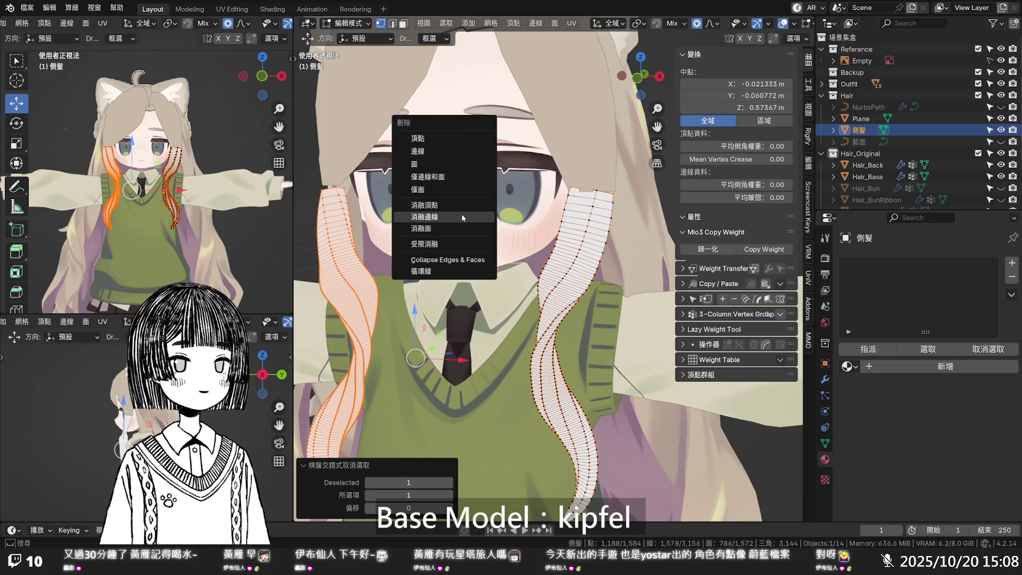
{"action": "left_click", "coordinate": [462, 217]}
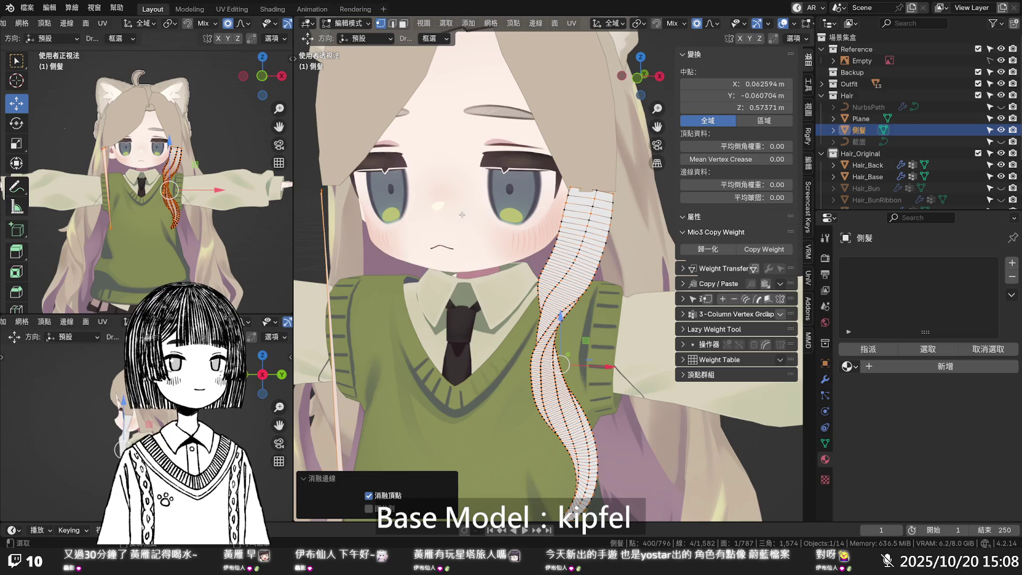
- In edge mode, select the remaining strand and checker-deselect alternating edges
{"action": "key", "text": "2"}
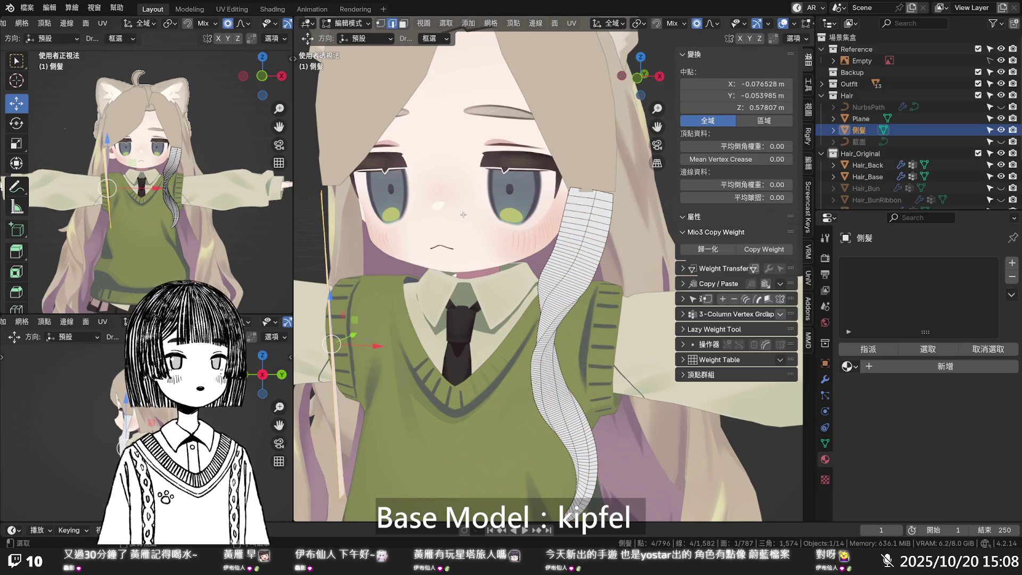
{"action": "key", "text": "1"}
{"action": "key", "text": "ctrl+l"}
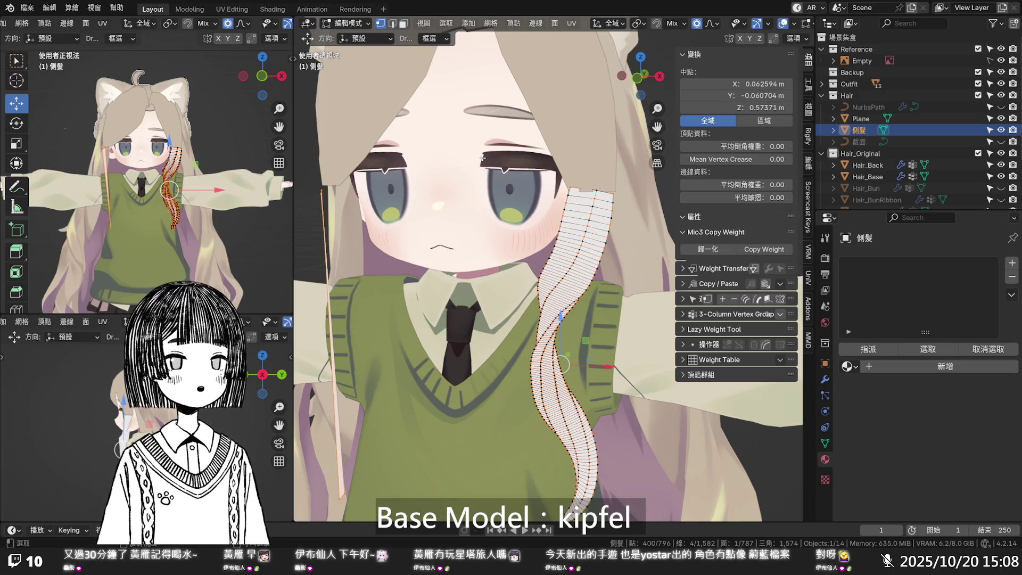
{"action": "key", "text": "2"}
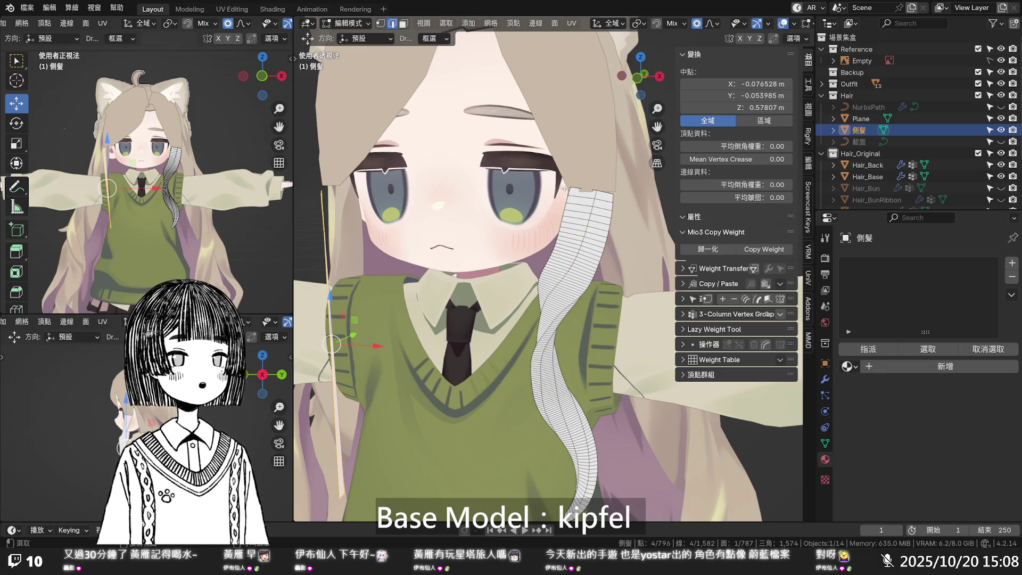
{"action": "key", "text": "a"}
{"action": "left_click", "coordinate": [436, 27]}
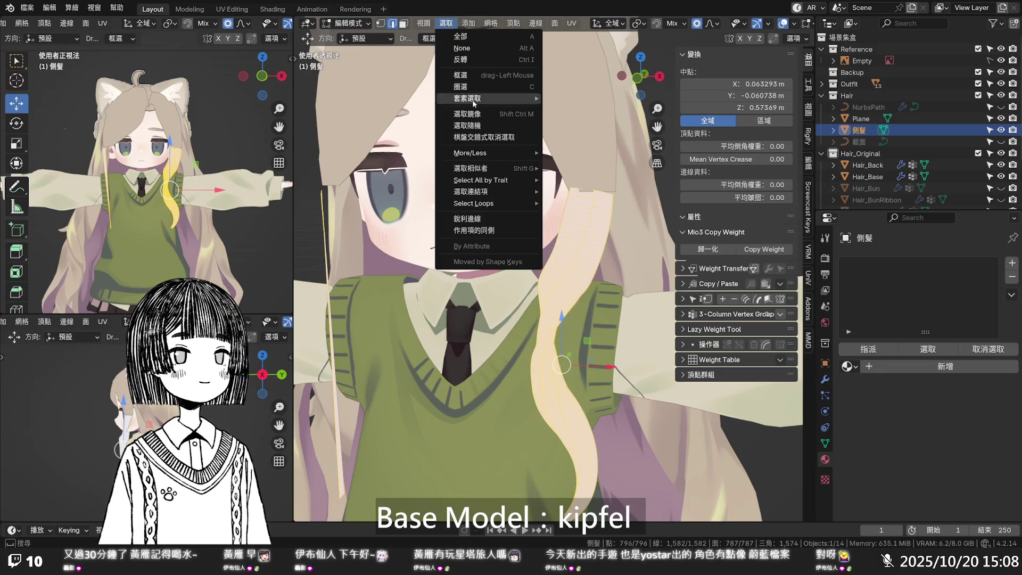
{"action": "left_click", "coordinate": [478, 131]}
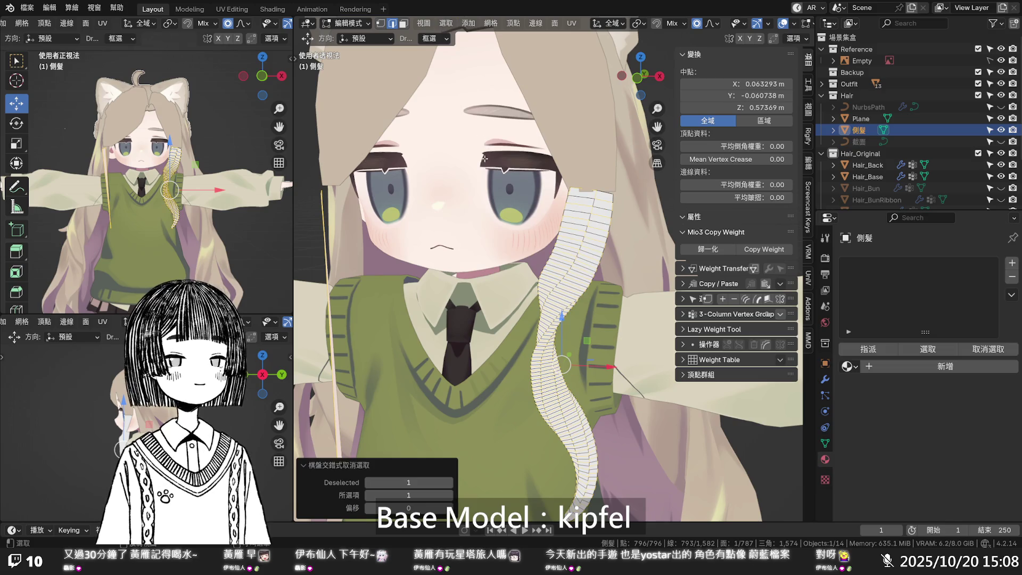
{"action": "scroll", "coordinate": [608, 213], "scroll_direction": "up", "scroll_amount": 3}
{"action": "middle_click_drag", "start_coordinate": [595, 200], "coordinate": [577, 202]}
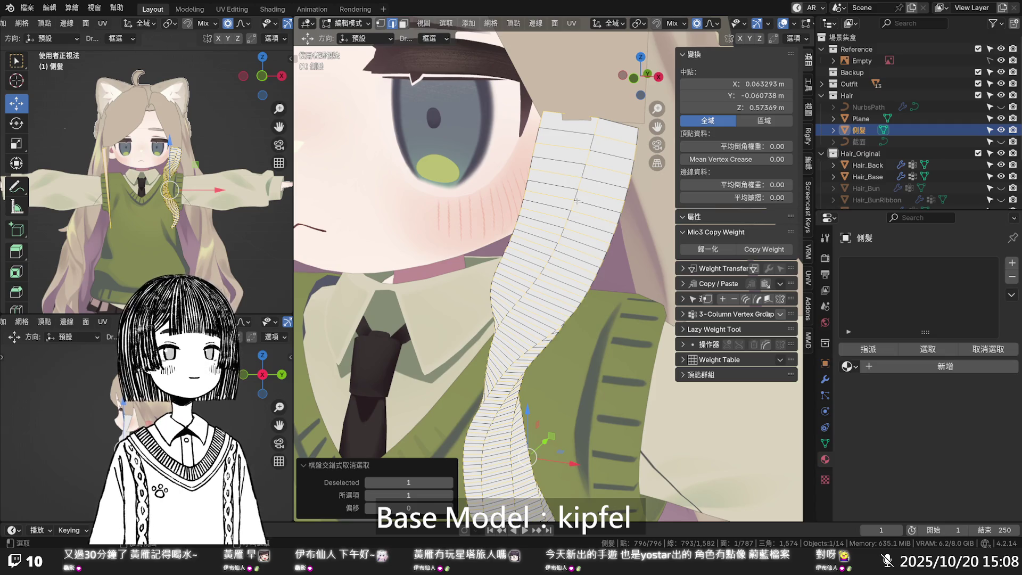
- Select the side-hair strand's linked vertices and place a mirrored copy on the other side
{"action": "key", "text": "a"}
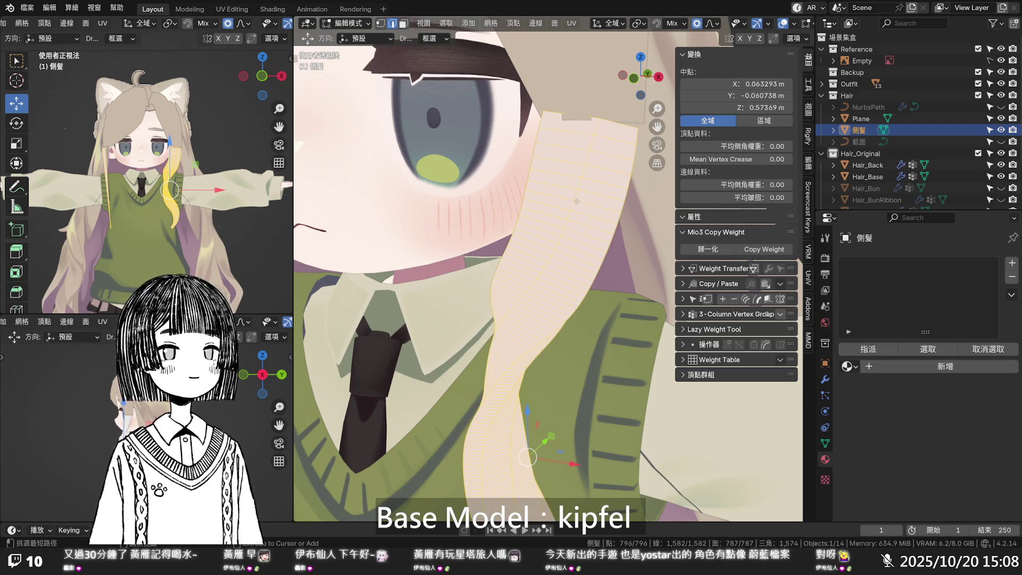
{"action": "left_click", "coordinate": [577, 202]}
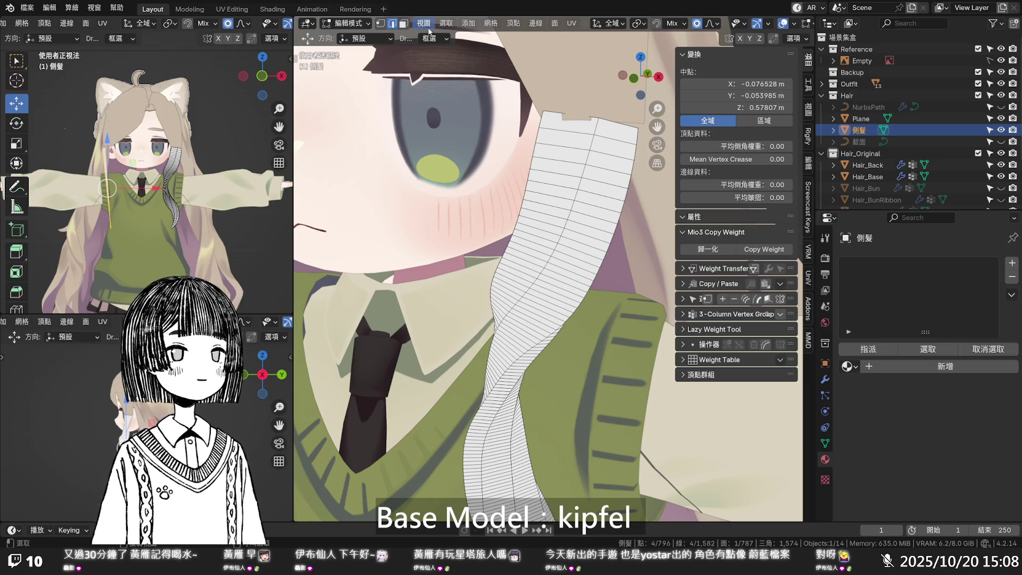
{"action": "left_click", "coordinate": [450, 26]}
{"action": "key", "text": "1"}
{"action": "key", "text": "ctrl+l"}
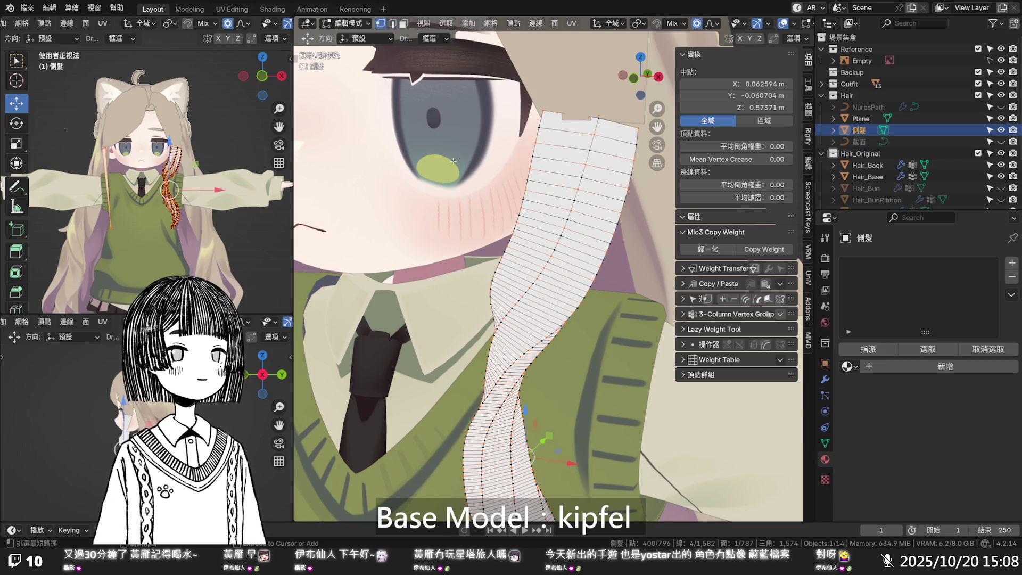
{"action": "right_click", "coordinate": [464, 166]}
{"action": "left_click", "coordinate": [464, 51]}
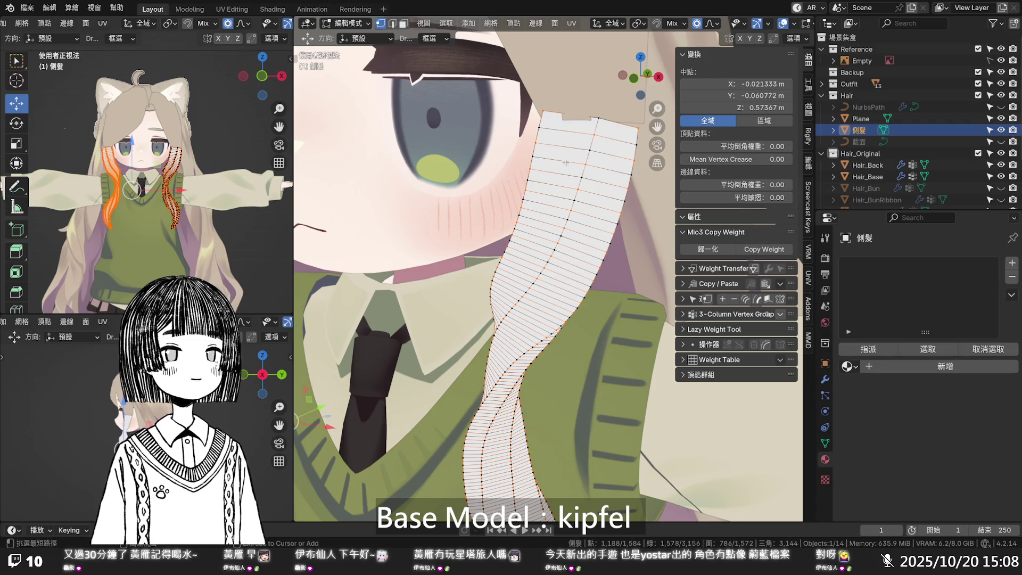
- Select all vertices of both strands and apply Checker Deselect
{"action": "left_click", "coordinate": [445, 23]}
{"action": "mouse_move", "coordinate": [479, 98]}
{"action": "key", "text": "a"}
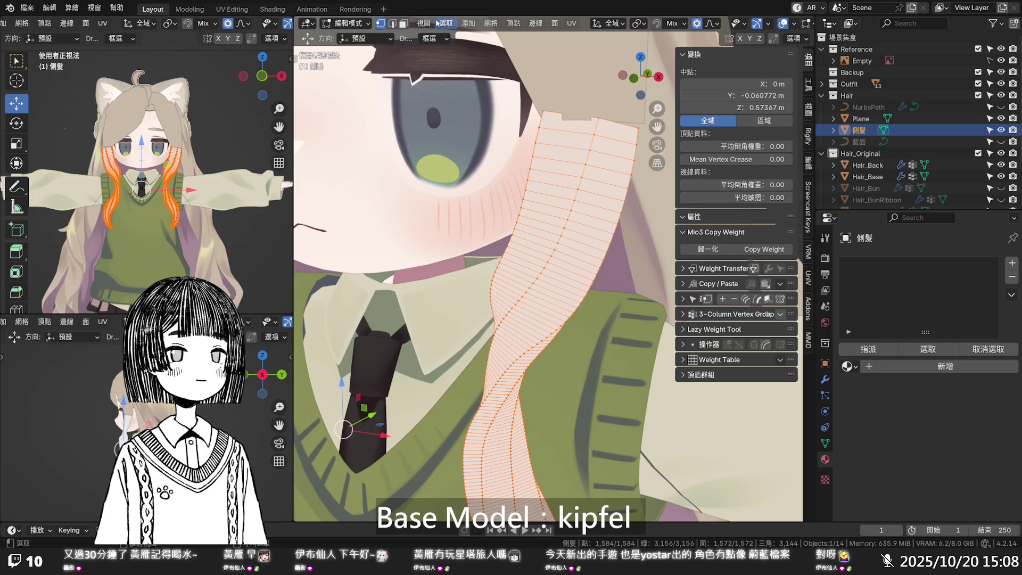
{"action": "left_click", "coordinate": [446, 23]}
{"action": "left_click", "coordinate": [483, 137]}
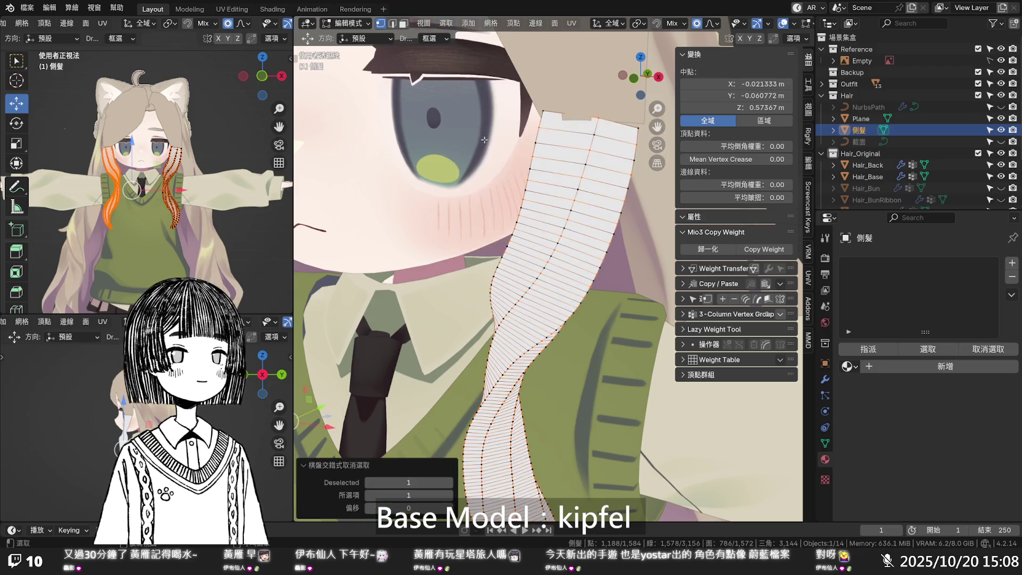
- Set the checker pattern to Deselected 6, then 2, with Selected 2
{"action": "left_click", "coordinate": [409, 482]}
{"action": "type", "text": "6"}
{"action": "key", "text": "Return"}
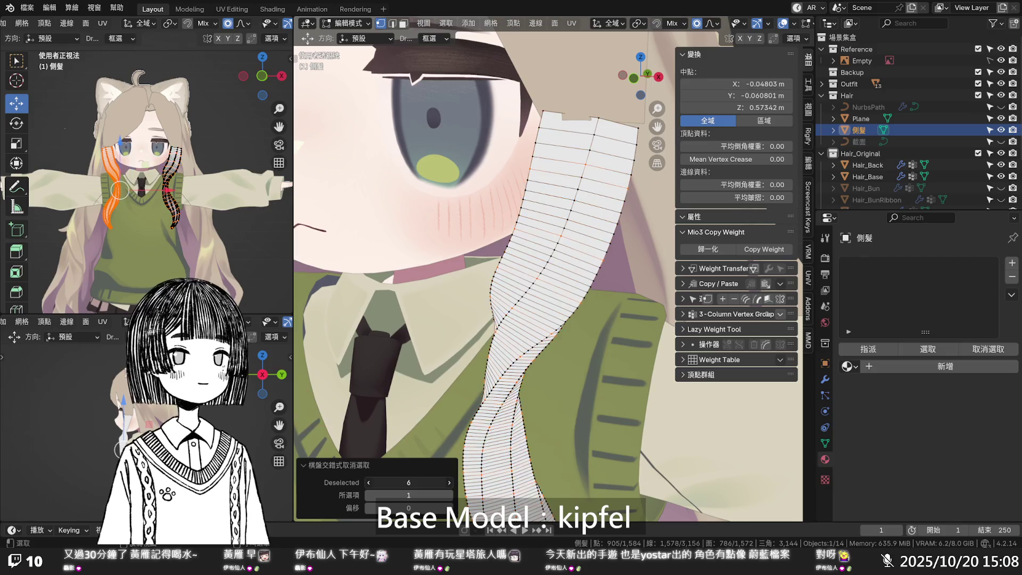
{"action": "left_click_drag", "start_coordinate": [408, 482], "coordinate": [368, 483]}
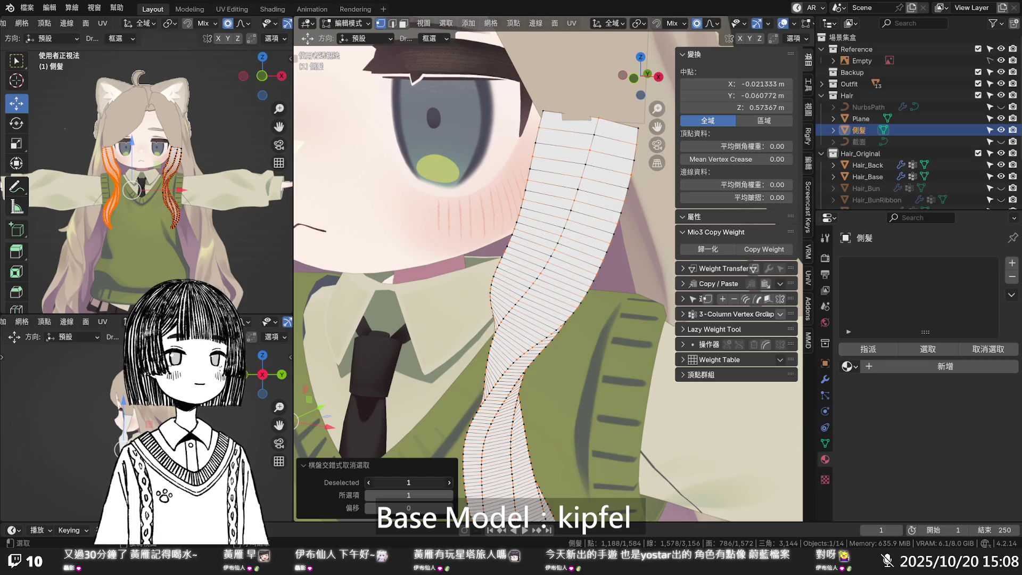
{"action": "left_click", "coordinate": [445, 493]}
{"action": "type", "text": "2"}
{"action": "key", "text": "Return"}
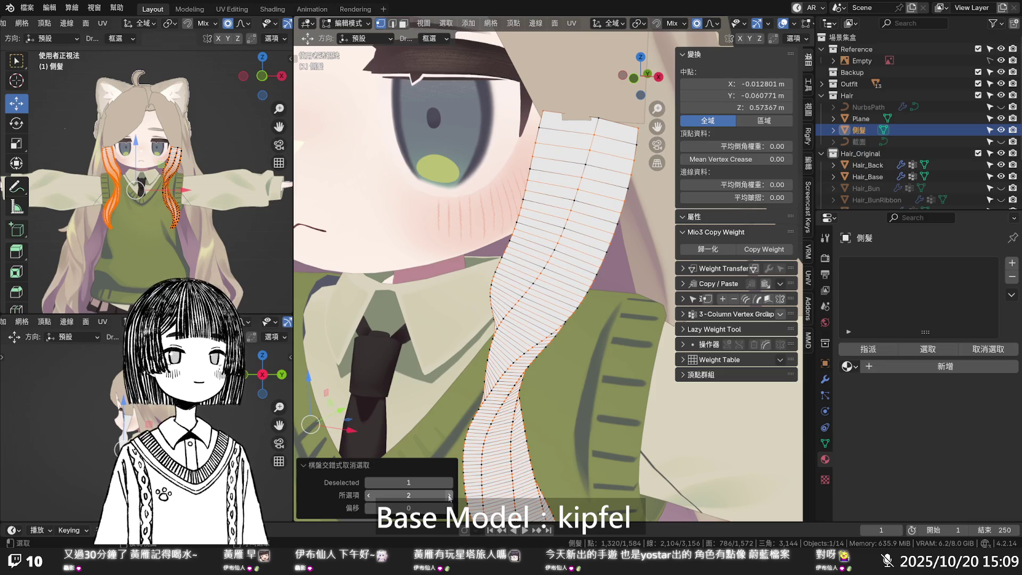
- Raise the checker's Selected count to 5, then lower it back to 1
{"action": "left_click", "coordinate": [448, 495]}
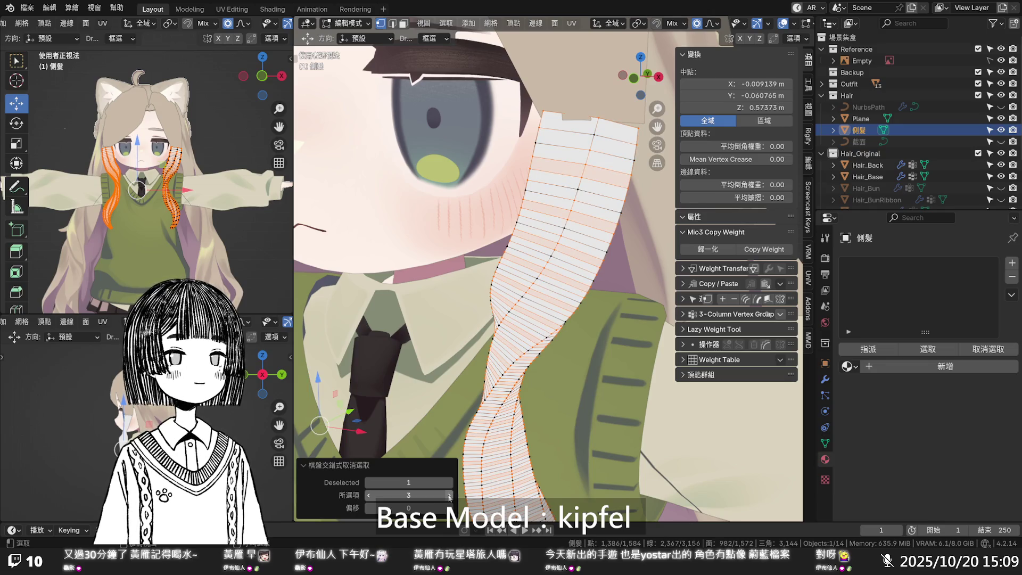
{"action": "left_click", "coordinate": [449, 495]}
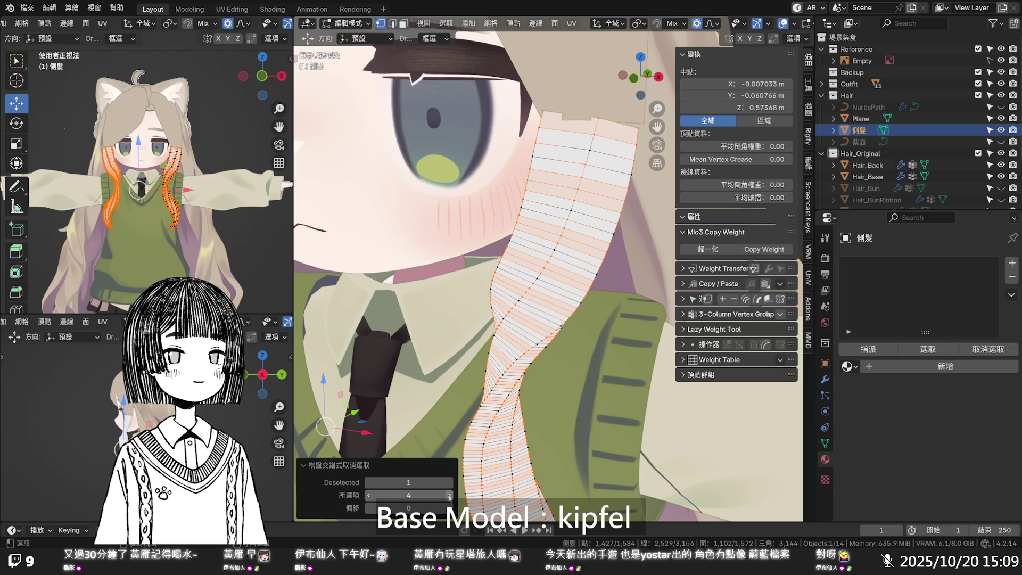
{"action": "left_click", "coordinate": [449, 495]}
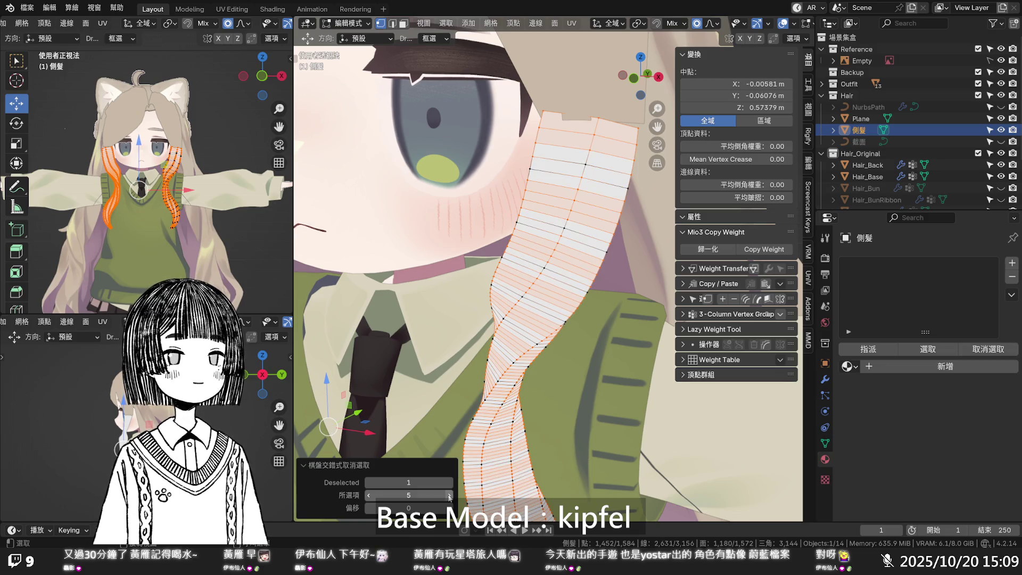
{"action": "left_click", "coordinate": [367, 496]}
{"action": "left_click", "coordinate": [367, 496]}
{"action": "left_click", "coordinate": [367, 496]}
{"action": "left_click", "coordinate": [367, 496]}
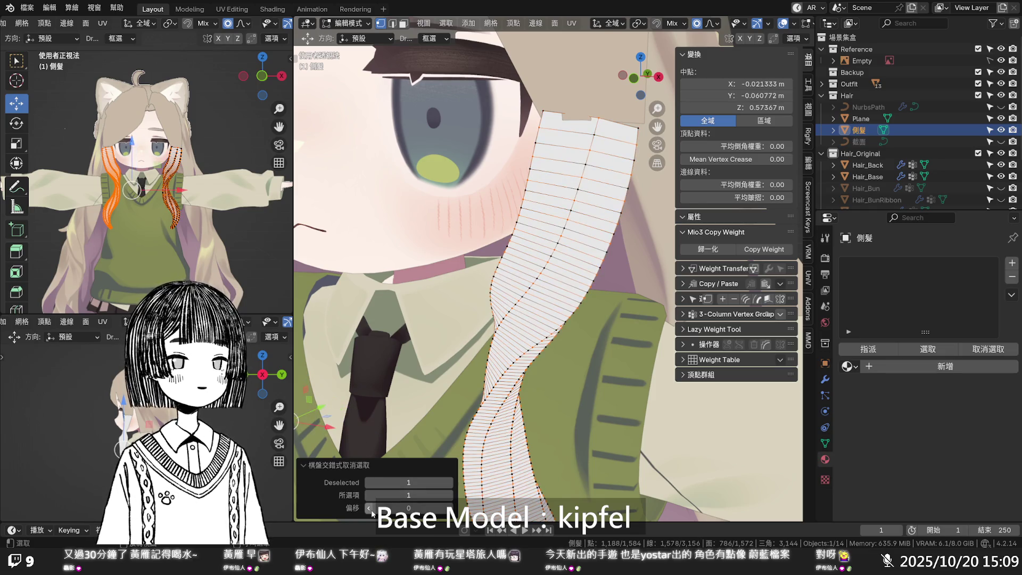
{"action": "left_click", "coordinate": [368, 508]}
- Shift the checker offset two rows, try Deselected 2 with Selected 2, then reselect everything
{"action": "left_click", "coordinate": [449, 508]}
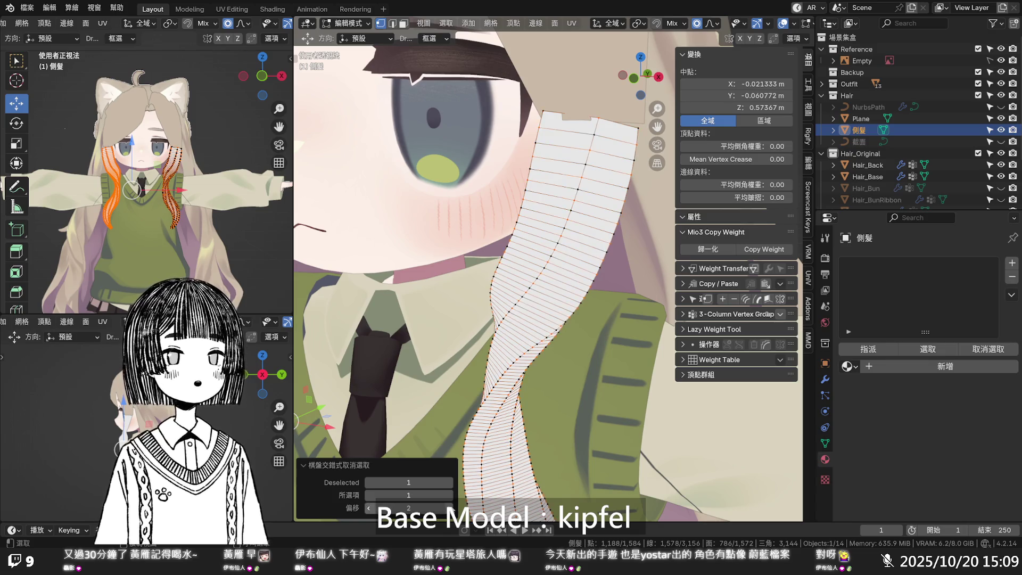
{"action": "left_click", "coordinate": [448, 508]}
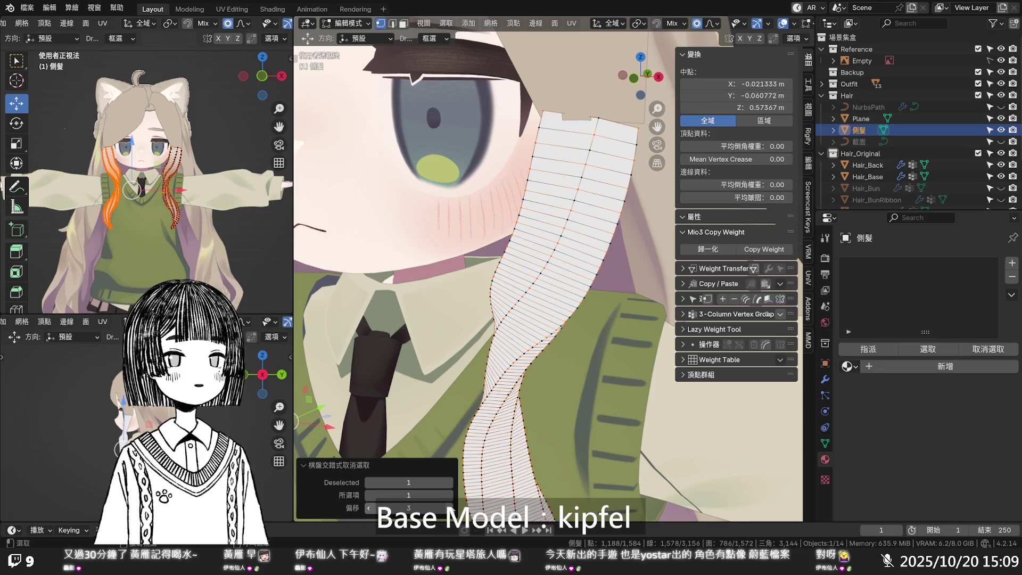
{"action": "left_click", "coordinate": [449, 482]}
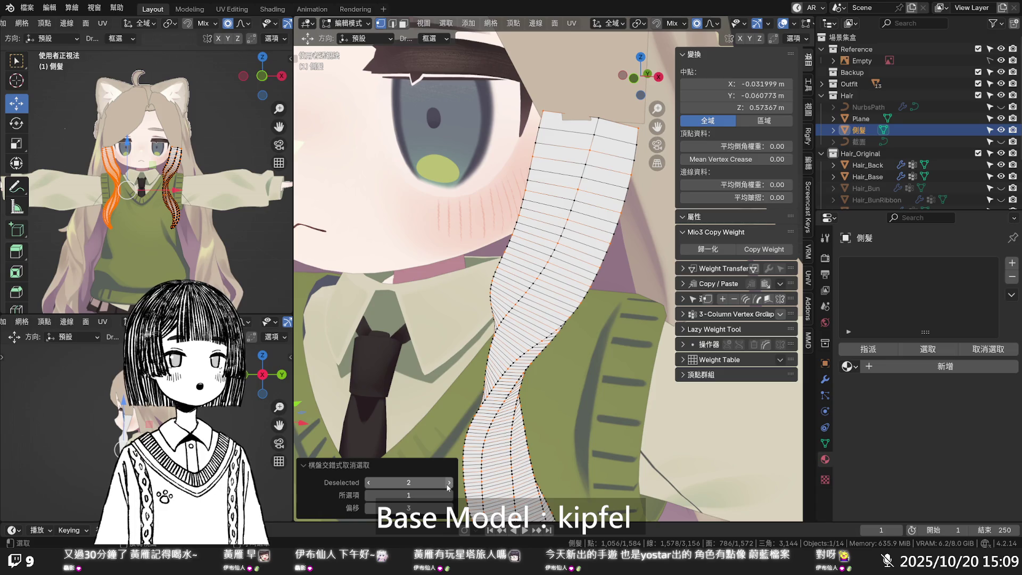
{"action": "left_click", "coordinate": [449, 495]}
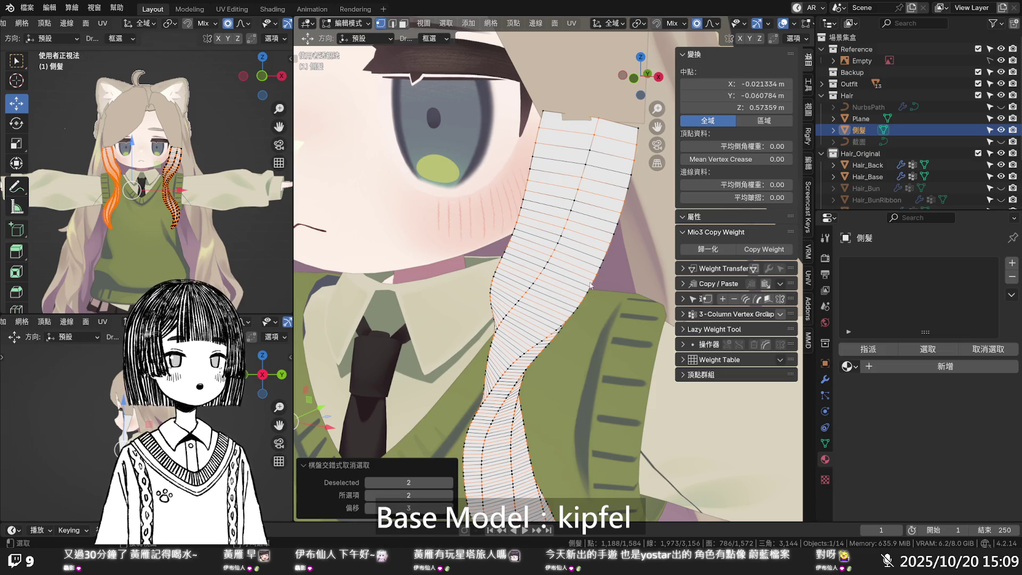
{"action": "left_click", "coordinate": [553, 286]}
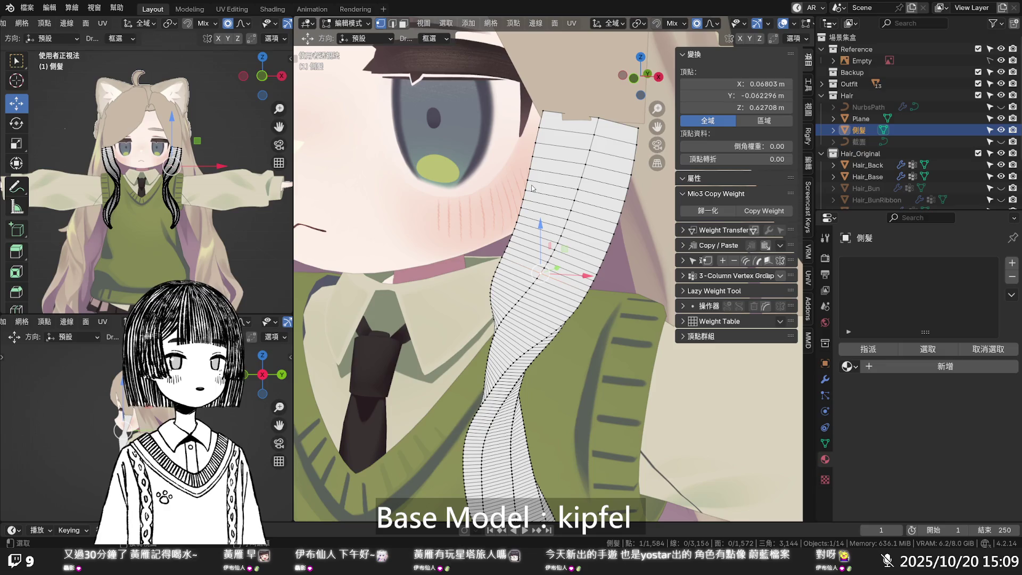
{"action": "key", "text": "a"}
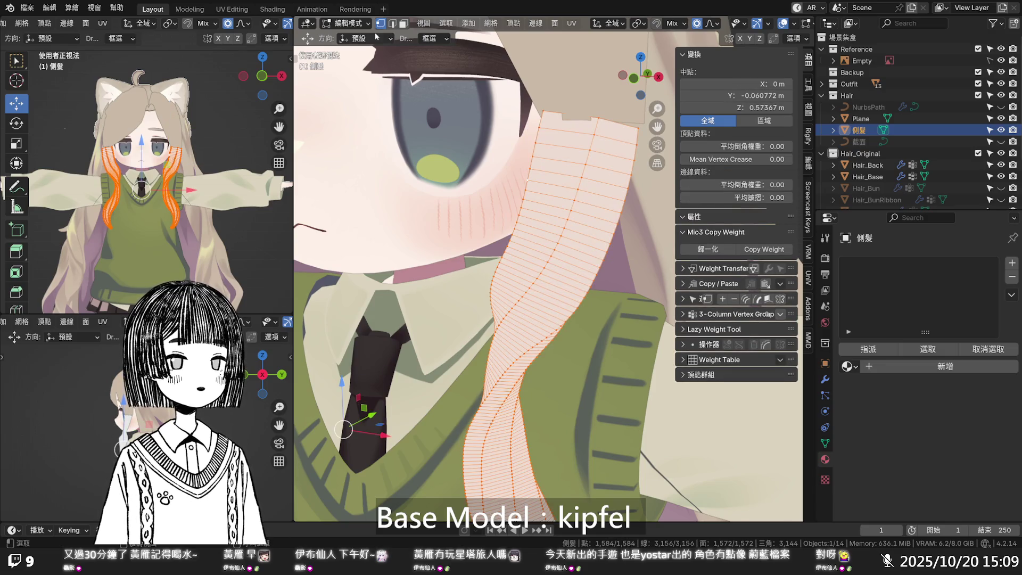
{"action": "left_click", "coordinate": [436, 28]}
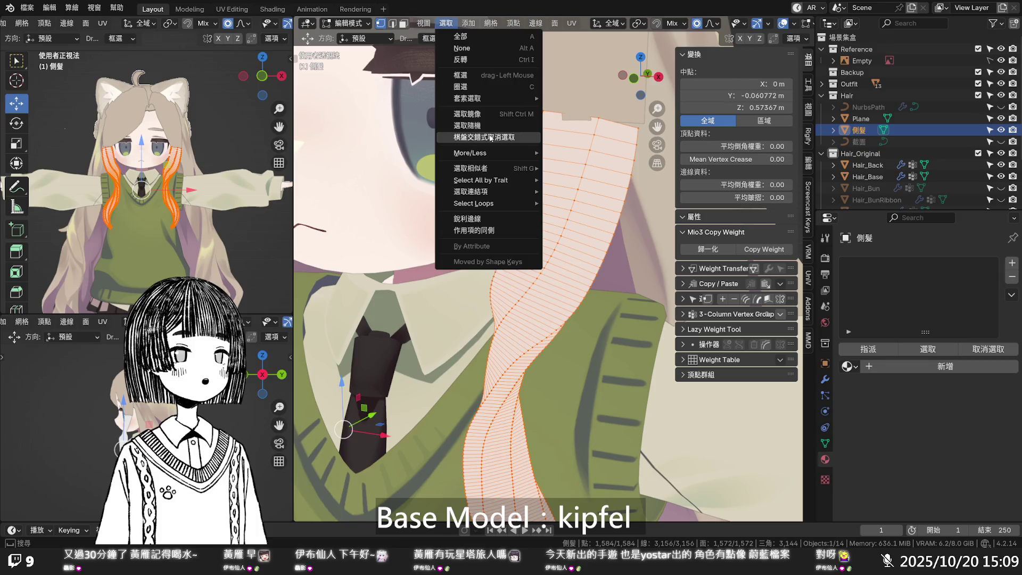
{"action": "left_click", "coordinate": [489, 136]}
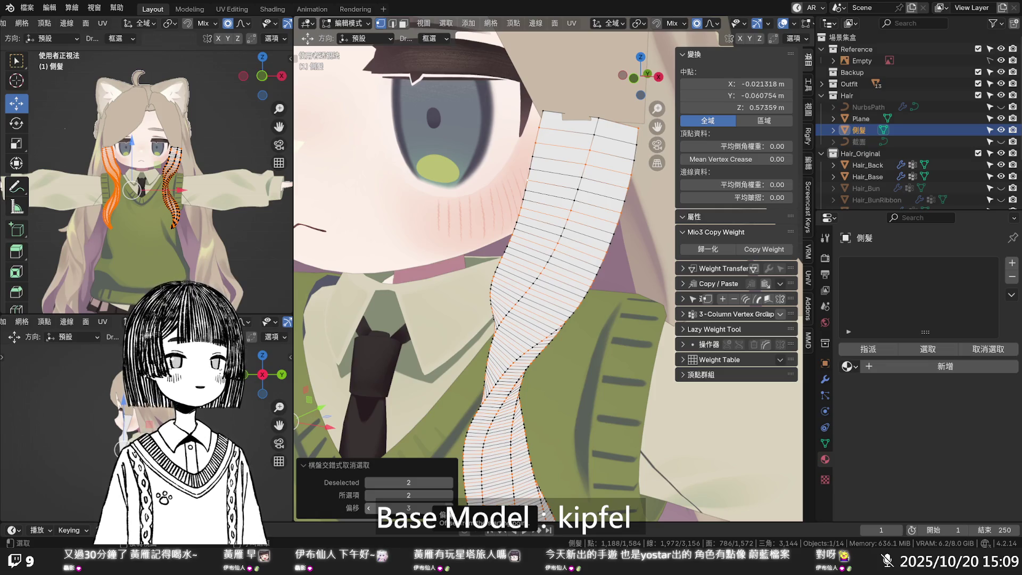
{"action": "left_click", "coordinate": [449, 507]}
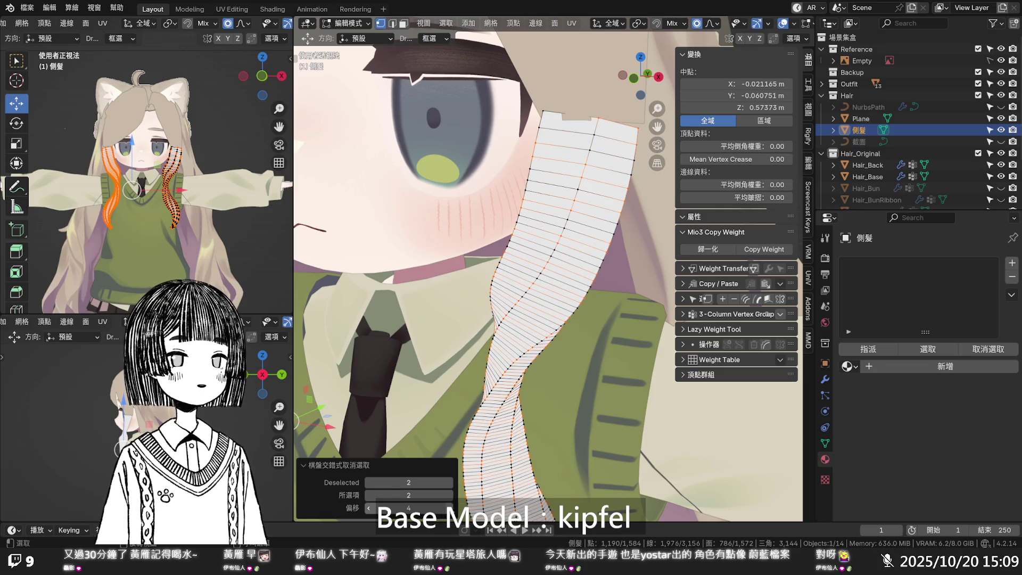
{"action": "left_click", "coordinate": [450, 507]}
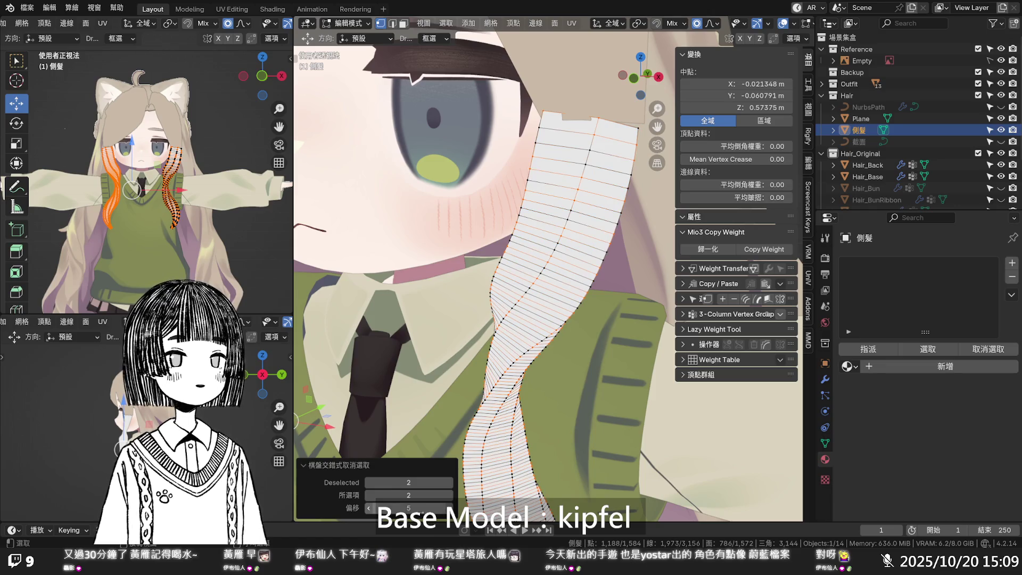
{"action": "left_click", "coordinate": [368, 508]}
{"action": "left_click", "coordinate": [368, 508]}
{"action": "left_click", "coordinate": [368, 507]}
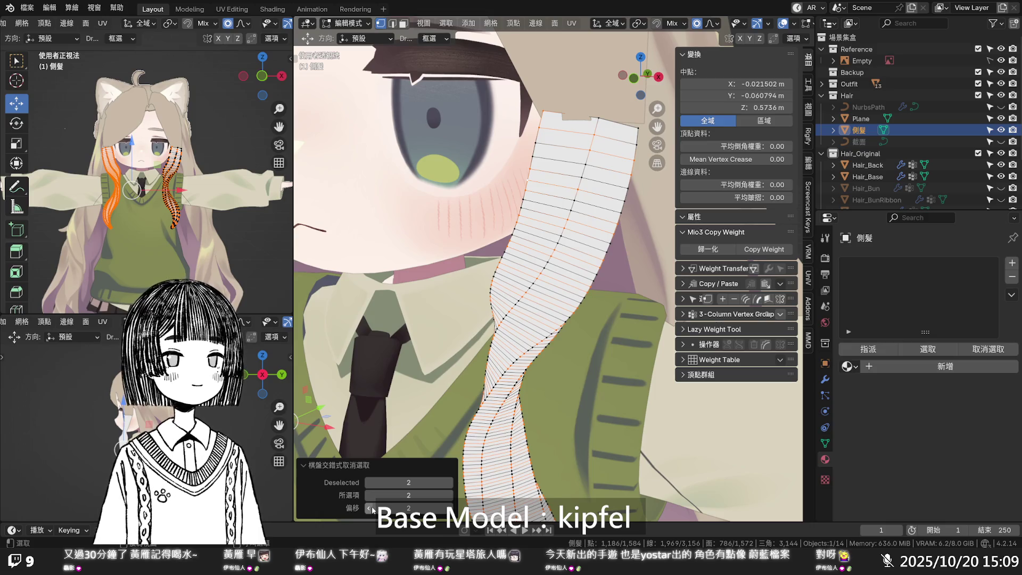
{"action": "key", "text": "x"}
{"action": "left_click", "coordinate": [539, 303]}
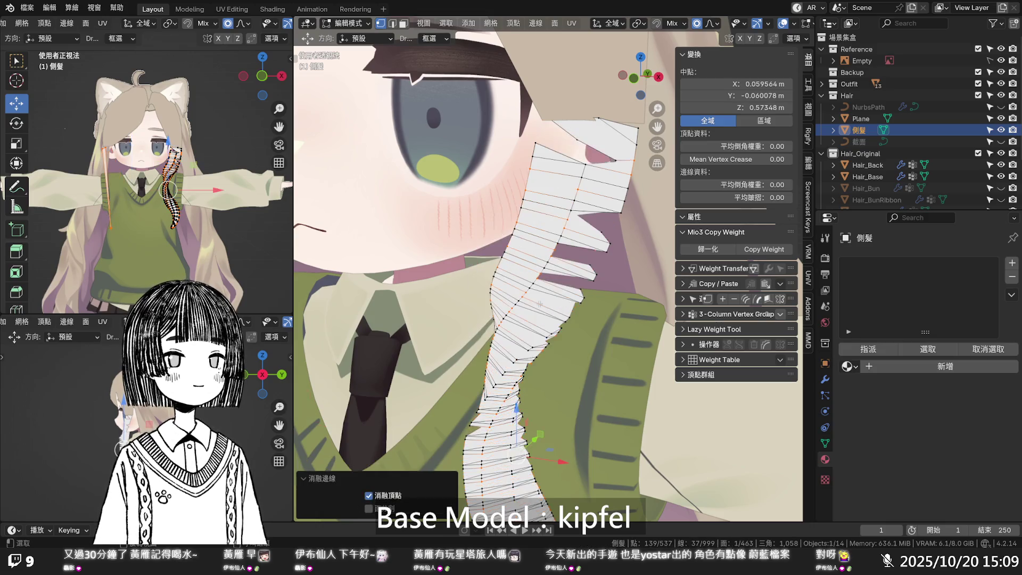
{"action": "key", "text": "ctrl+z"}
{"action": "key", "text": "ctrl+z"}
{"action": "key", "text": "ctrl+z"}
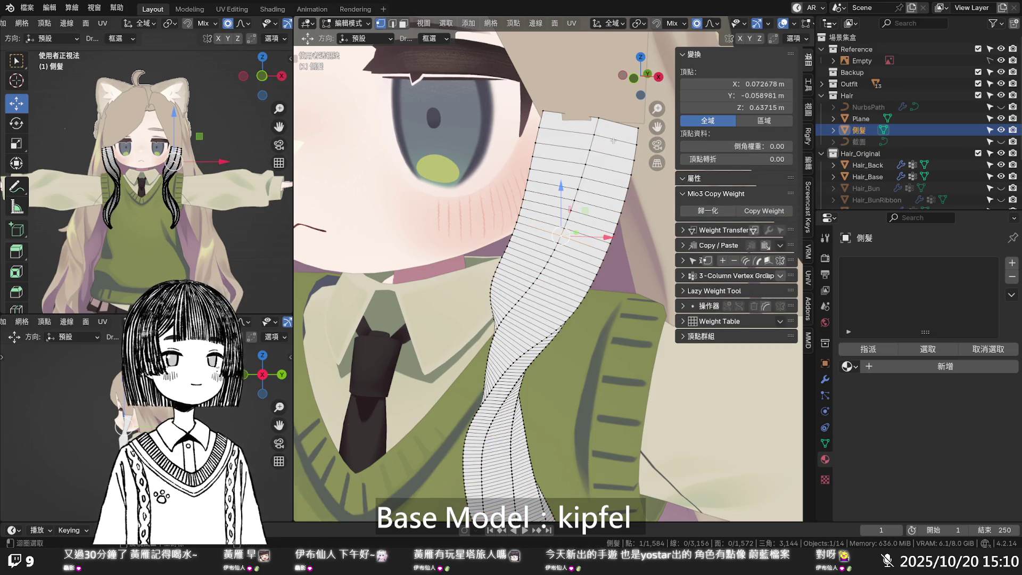
{"action": "left_click", "coordinate": [613, 139], "text": "alt"}
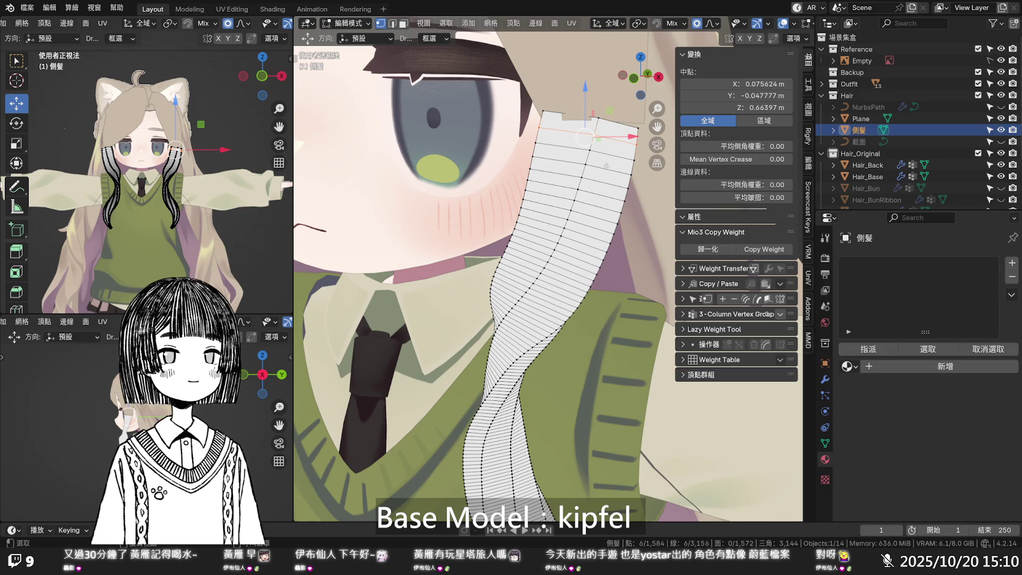
- Dissolve an edge loop near the top of the strand in edge mode
{"action": "left_click", "coordinate": [611, 154], "text": "alt+shift"}
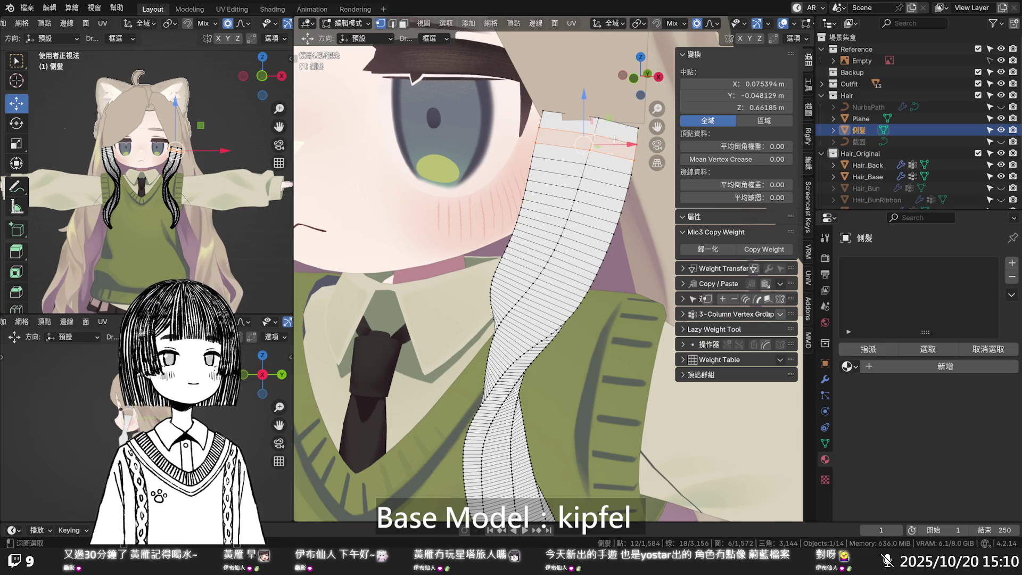
{"action": "key", "text": "2"}
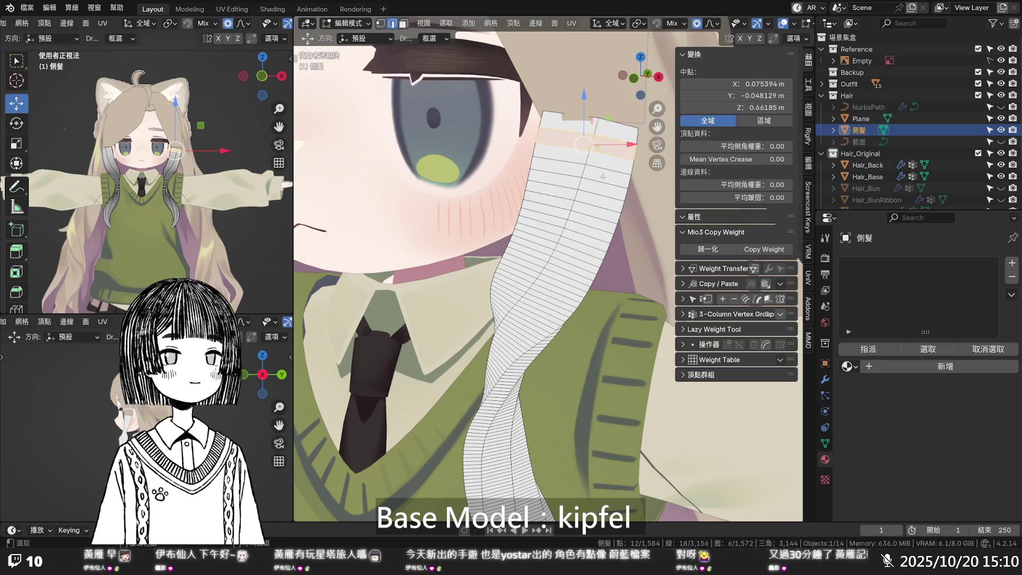
{"action": "key", "text": "x"}
{"action": "left_click", "coordinate": [602, 153]}
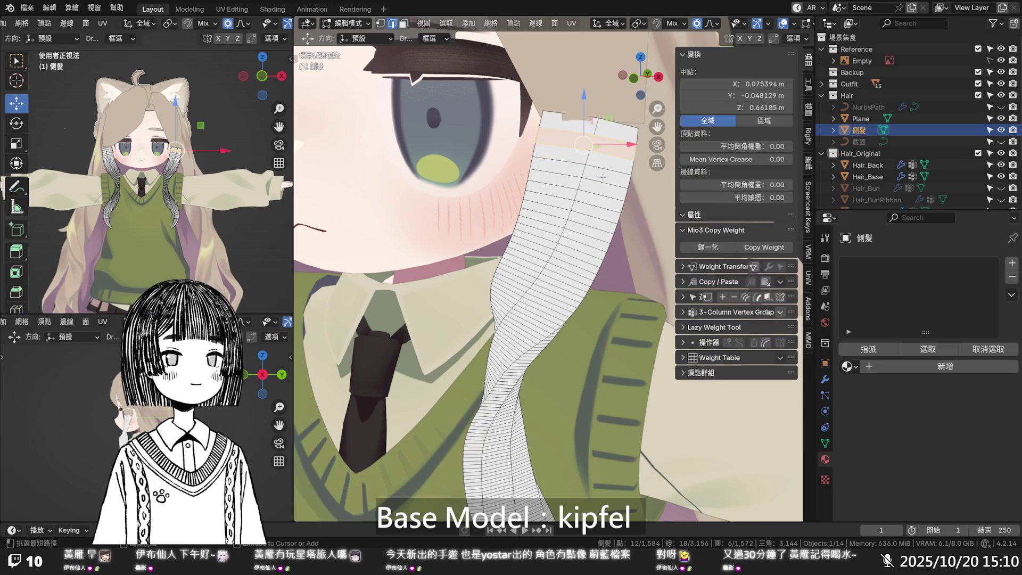
{"action": "key", "text": "x"}
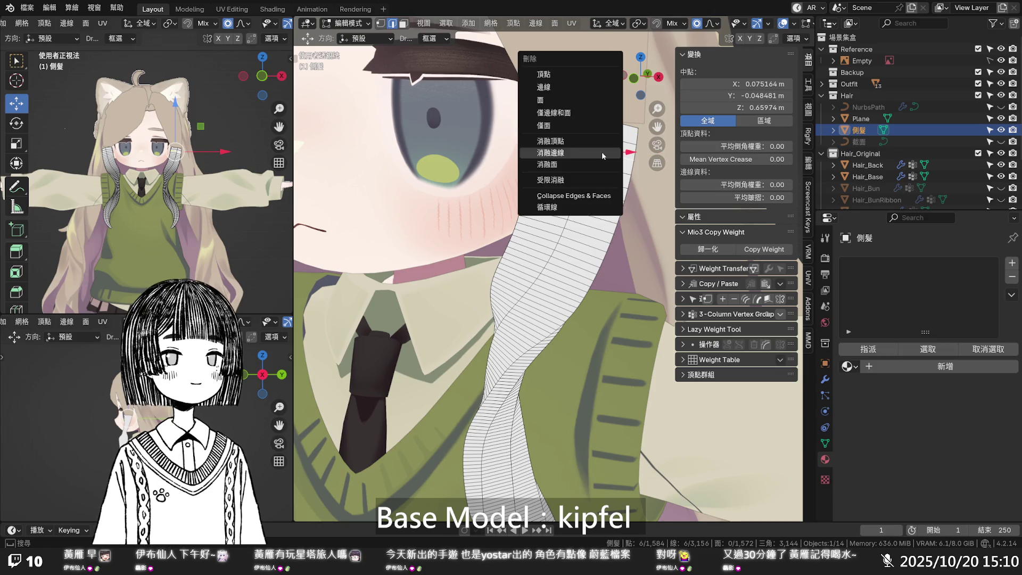
{"action": "left_click", "coordinate": [602, 152]}
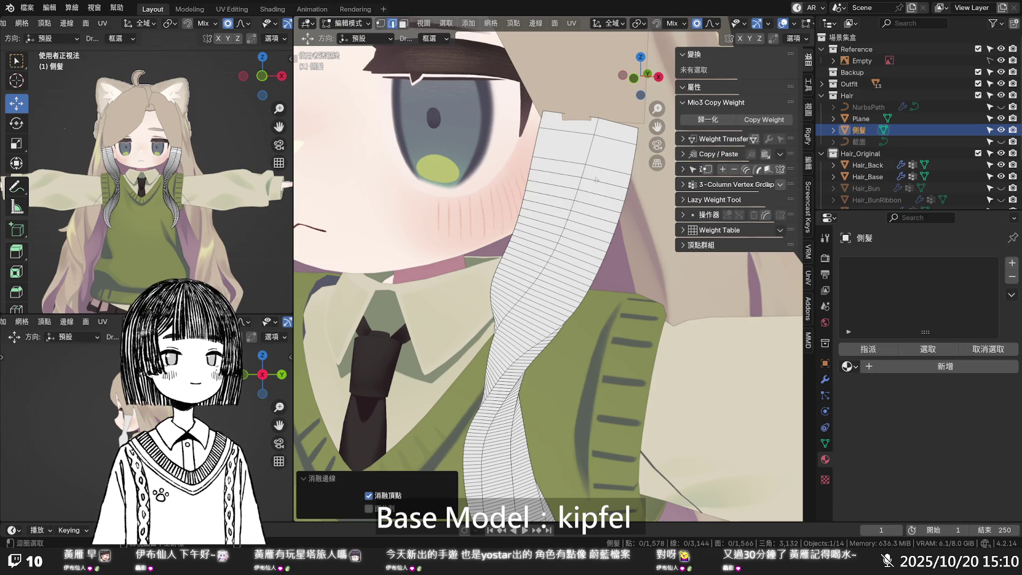
- Dissolve four more edge loops lower on the strand
{"action": "left_click", "coordinate": [598, 170], "text": "alt"}
{"action": "left_click", "coordinate": [573, 242], "text": "alt+shift"}
{"action": "left_click", "coordinate": [574, 249], "text": "alt+shift"}
{"action": "left_click", "coordinate": [571, 257], "text": "alt+shift"}
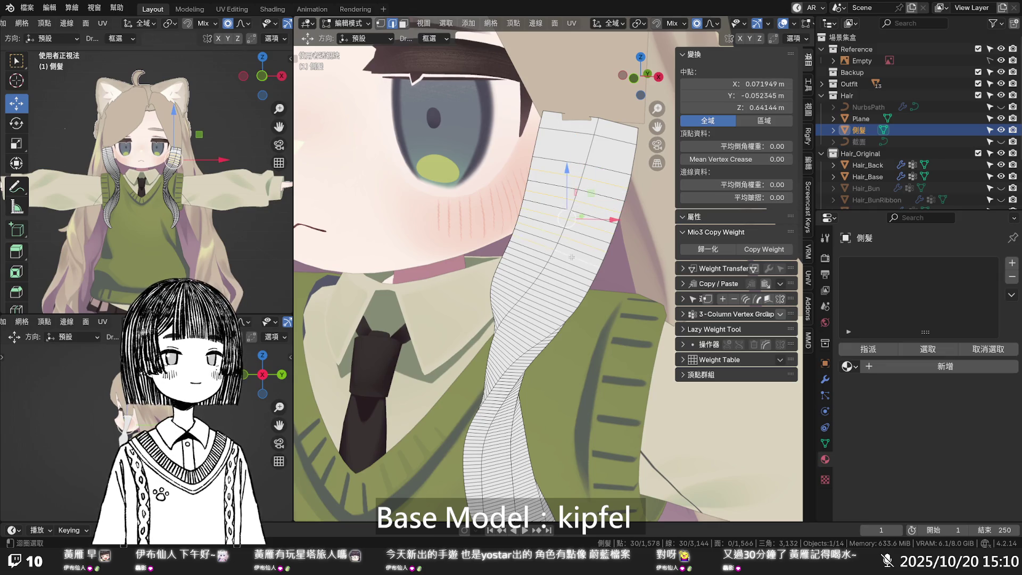
{"action": "key", "text": "x"}
{"action": "left_click", "coordinate": [566, 270]}
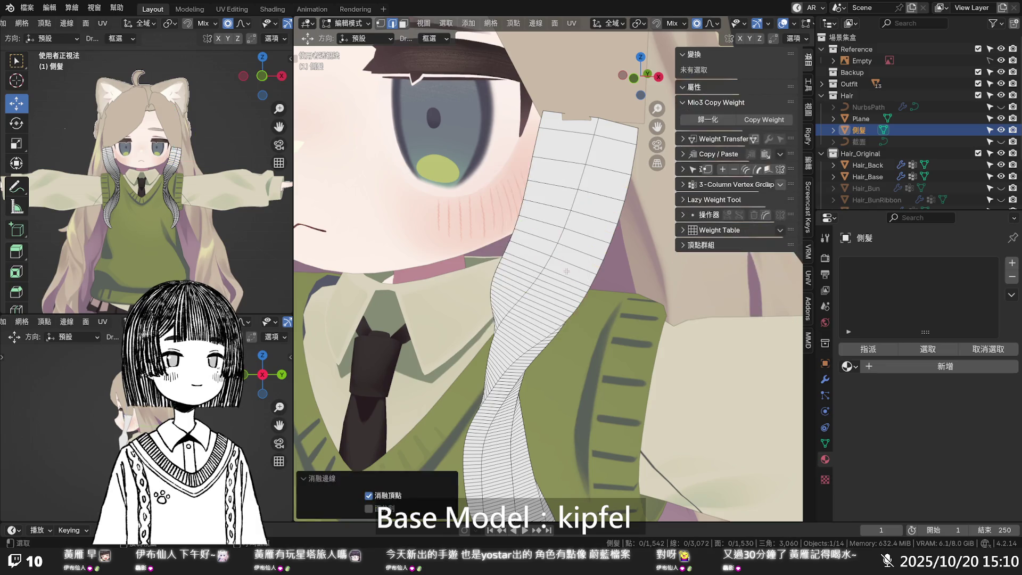
- Dissolve three further edge loops down the strand
{"action": "left_click", "coordinate": [562, 285], "text": "alt"}
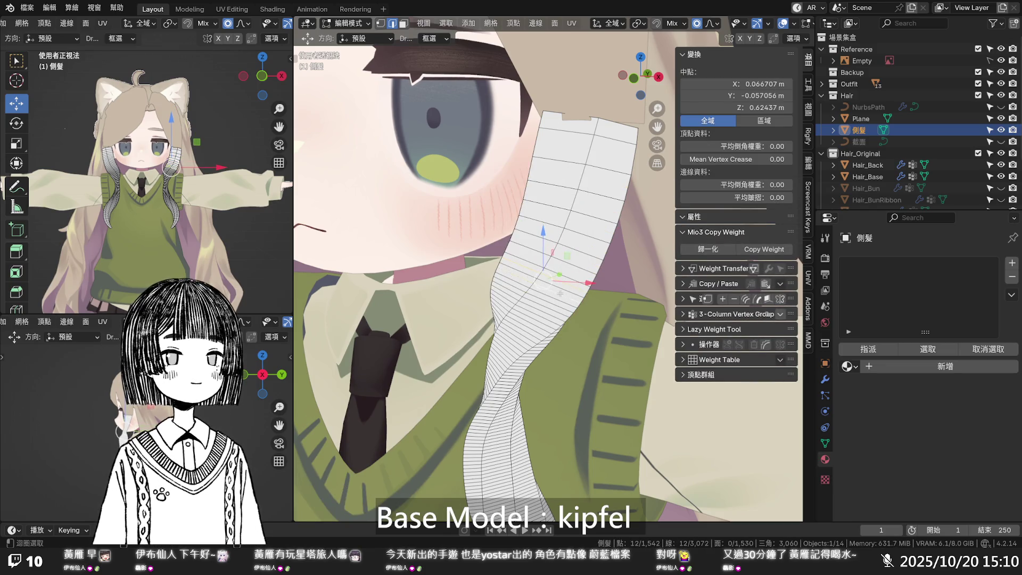
{"action": "left_click", "coordinate": [556, 304], "text": "alt+shift"}
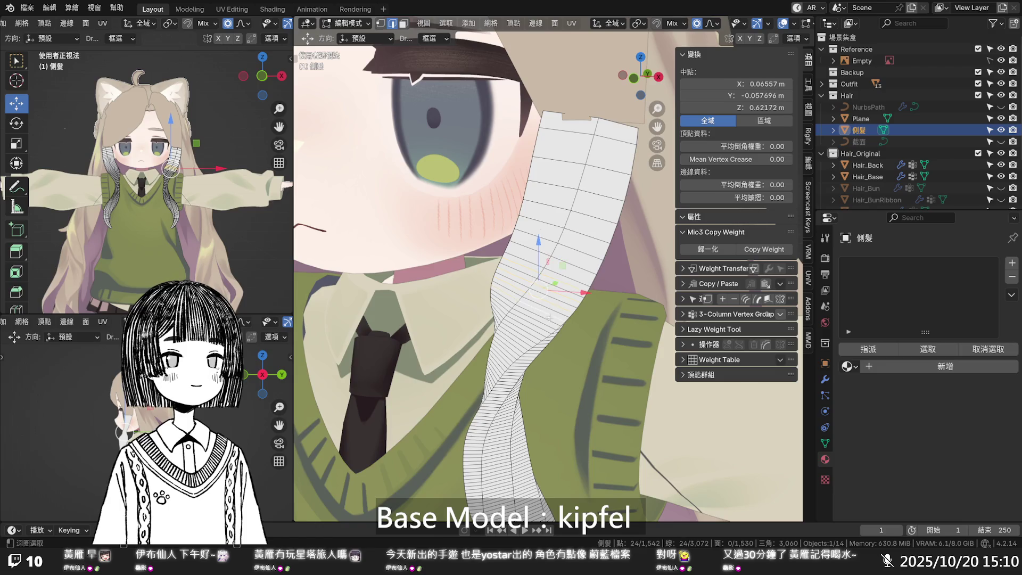
{"action": "left_click", "coordinate": [546, 323], "text": "alt+shift"}
{"action": "key", "text": "x"}
{"action": "left_click", "coordinate": [546, 324]}
- Review the thinned strand from the front, then undo the recent edge-loop dissolves
{"action": "mouse_move", "coordinate": [546, 321]}
{"action": "middle_mouse_down"}
{"action": "mouse_move", "coordinate": [588, 262]}
{"action": "mouse_move", "coordinate": [590, 293]}
{"action": "middle_mouse_up"}
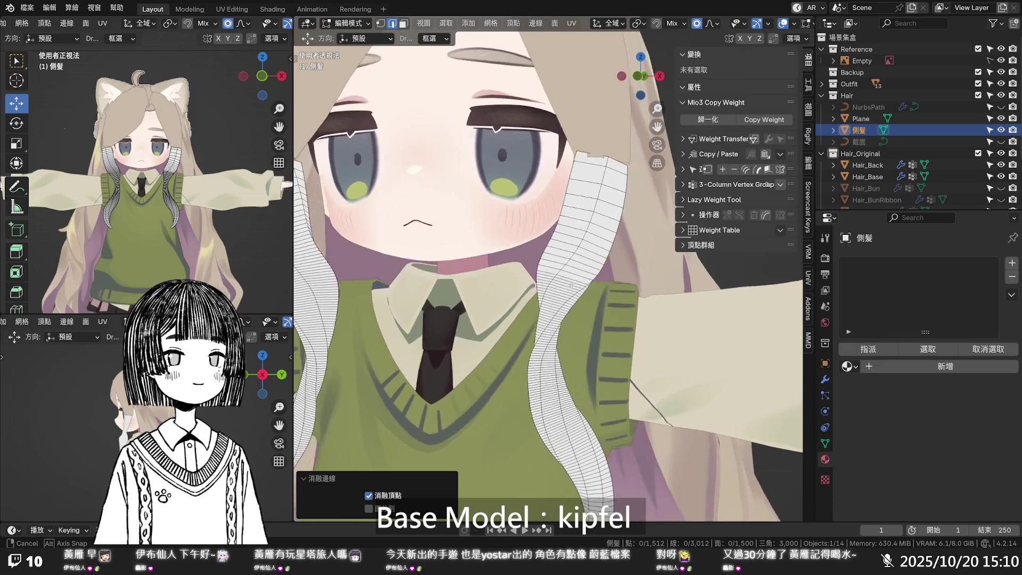
{"action": "scroll", "coordinate": [591, 293], "scroll_direction": "up", "scroll_amount": 2}
{"action": "scroll", "coordinate": [590, 292], "scroll_direction": "down", "scroll_amount": 5}
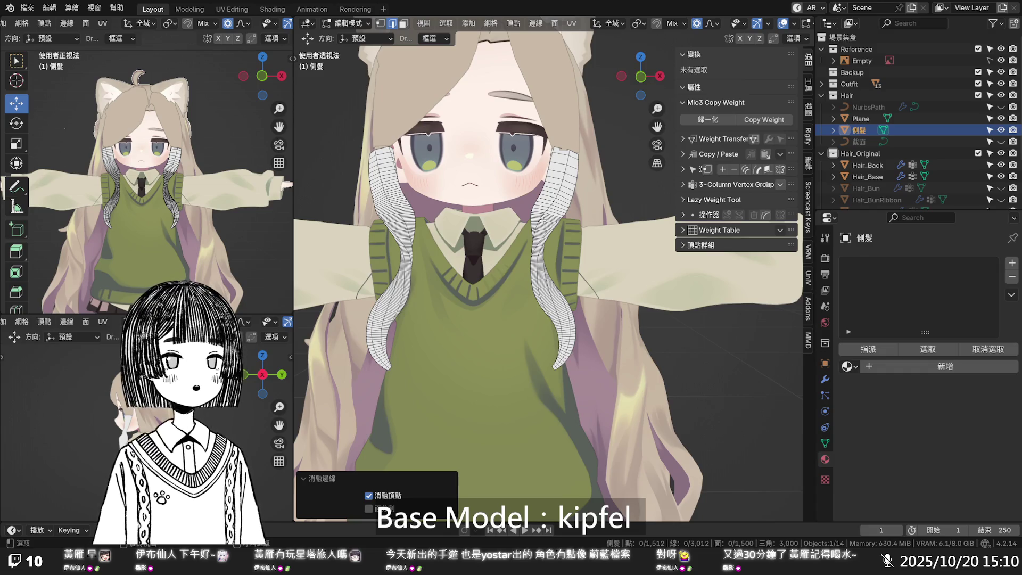
{"action": "scroll", "coordinate": [568, 219], "scroll_direction": "up", "scroll_amount": 5}
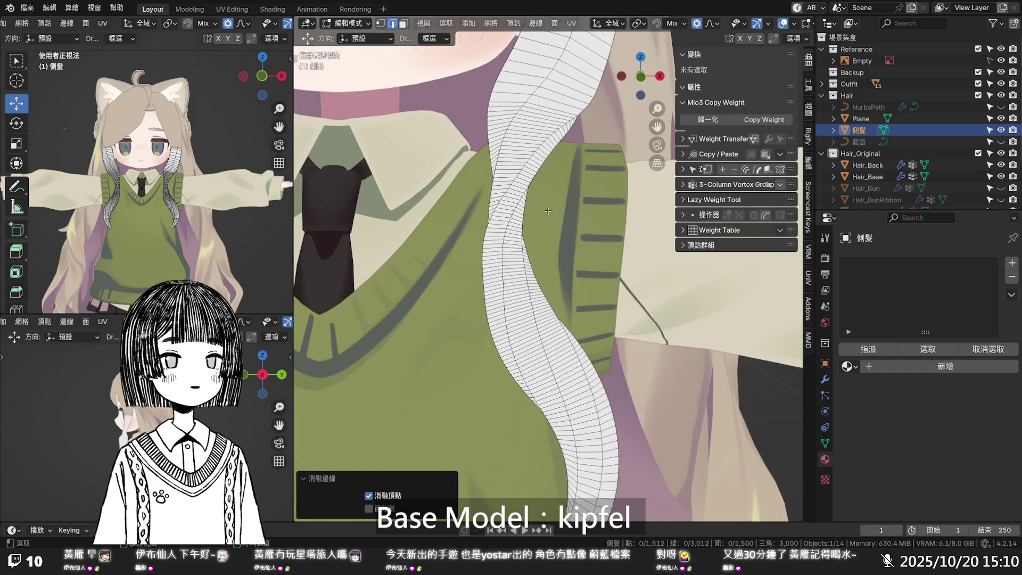
{"action": "middle_click_drag", "start_coordinate": [536, 201], "coordinate": [537, 229]}
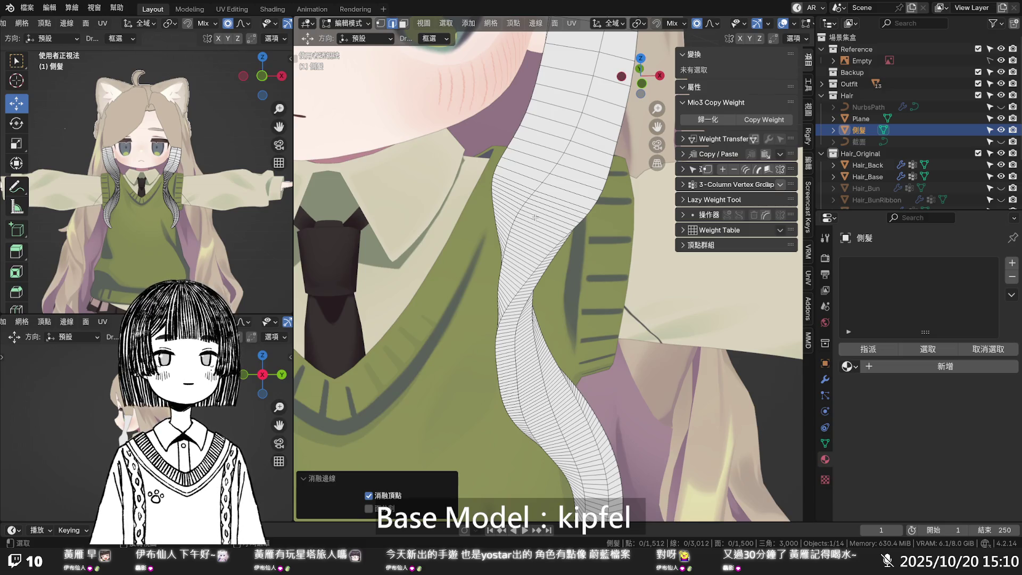
{"action": "key", "text": "ctrl+z"}
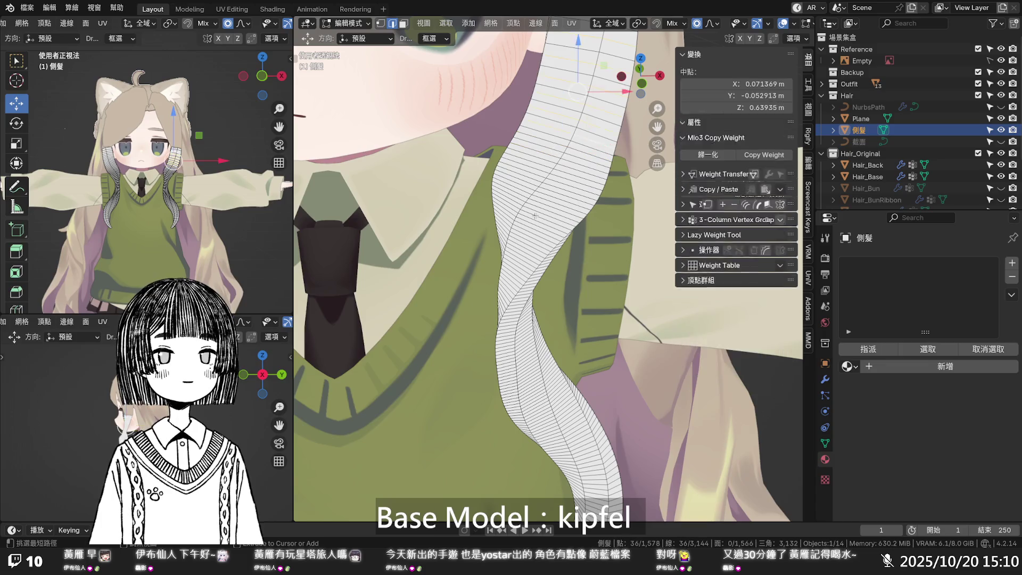
{"action": "key", "text": "ctrl+z"}
{"action": "key", "text": "ctrl+z"}
{"action": "key", "text": "ctrl+z"}
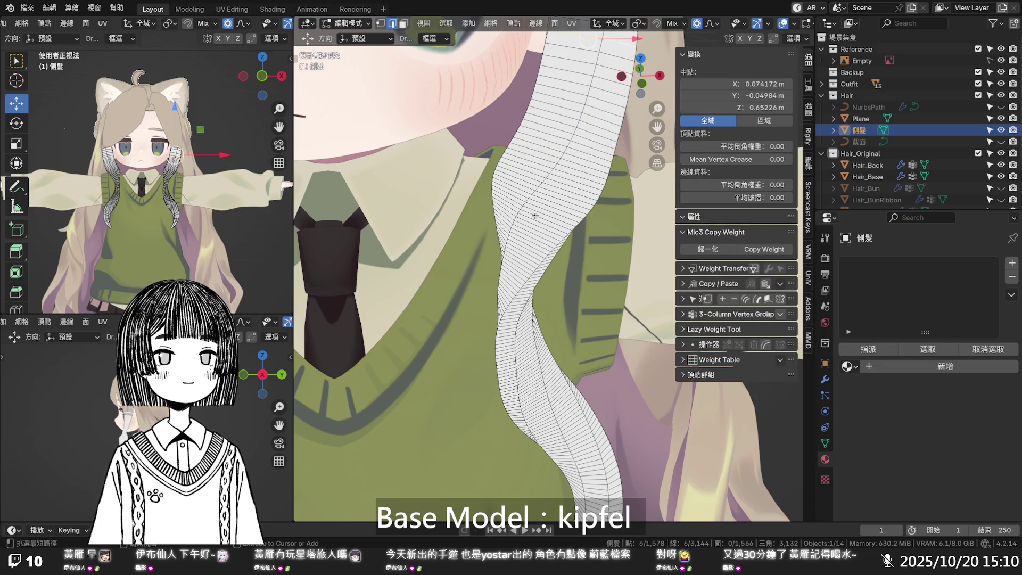
{"action": "key", "text": "ctrl+z"}
{"action": "key", "text": "ctrl+z"}
{"action": "key", "text": "ctrl+z"}
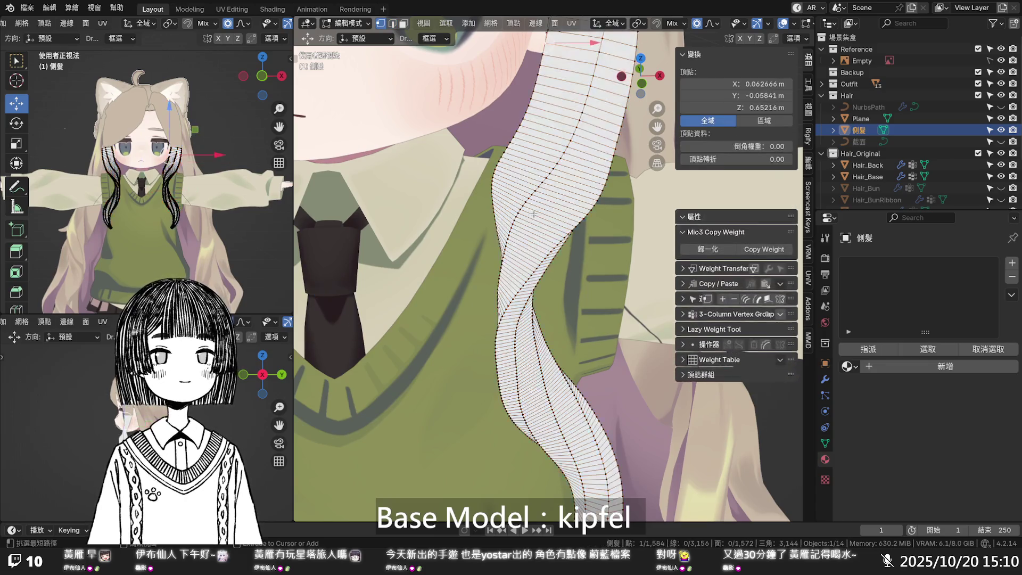
{"action": "key", "text": "ctrl+z"}
{"action": "key", "text": "ctrl+z"}
{"action": "key", "text": "ctrl+z"}
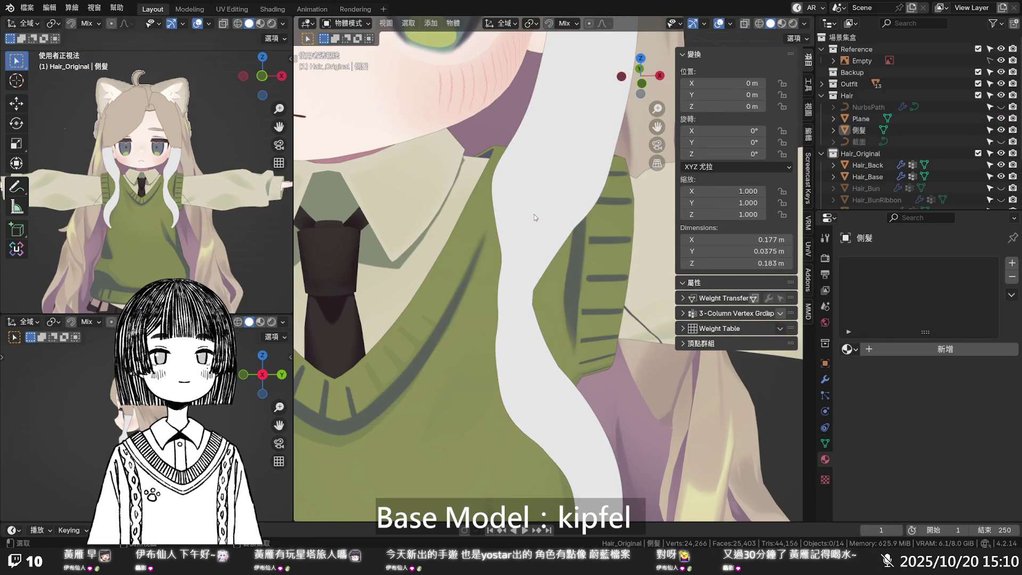
- Undo back to Object Mode, past the strand's rename and mesh conversion
{"action": "key", "text": "ctrl+z"}
{"action": "key", "text": "ctrl+z"}
{"action": "key", "text": "ctrl+z"}
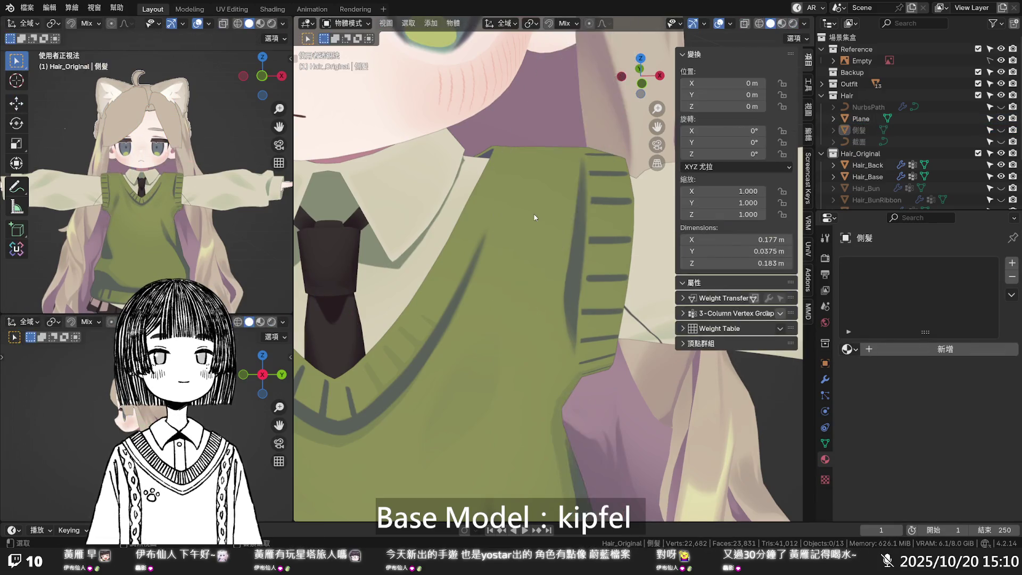
{"action": "key", "text": "ctrl+z"}
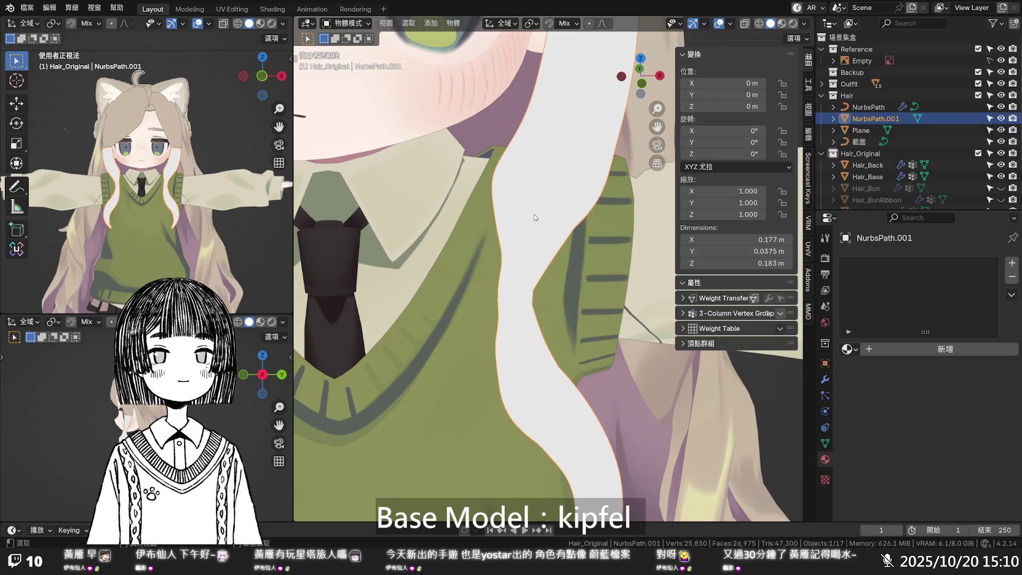
{"action": "key", "text": "ctrl+z"}
{"action": "key", "text": "ctrl+z"}
{"action": "key", "text": "ctrl+z"}
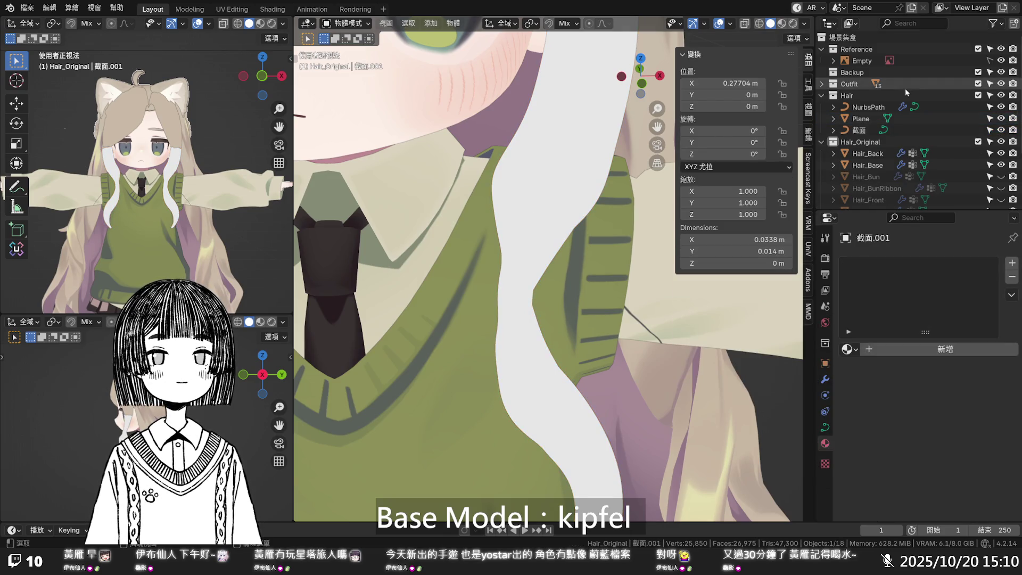
- Select NurbsPath.001 in the Outliner and hide the original NurbsPath curve
{"action": "scroll", "coordinate": [901, 110], "scroll_direction": "down", "scroll_amount": 3}
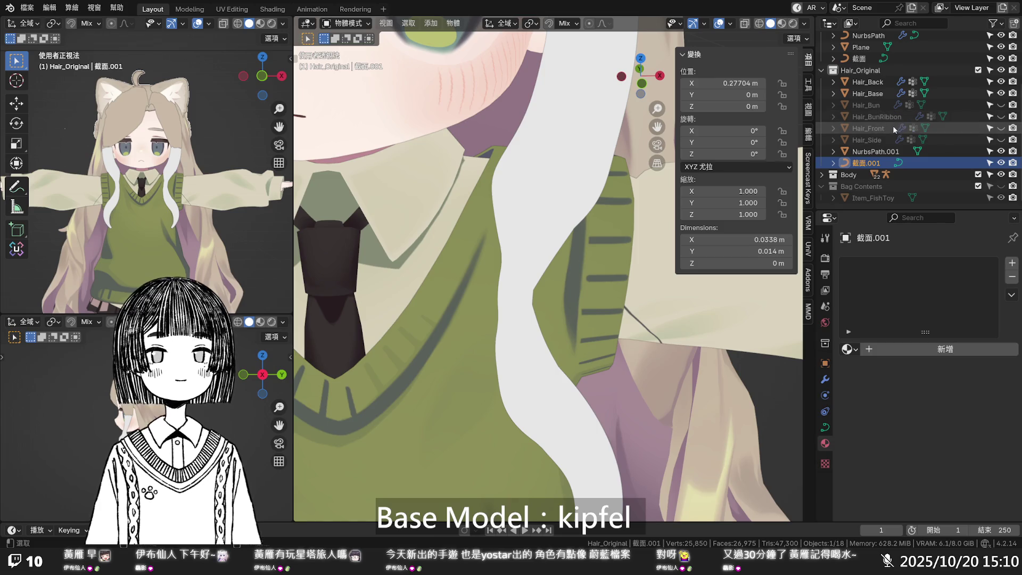
{"action": "left_click", "coordinate": [882, 150]}
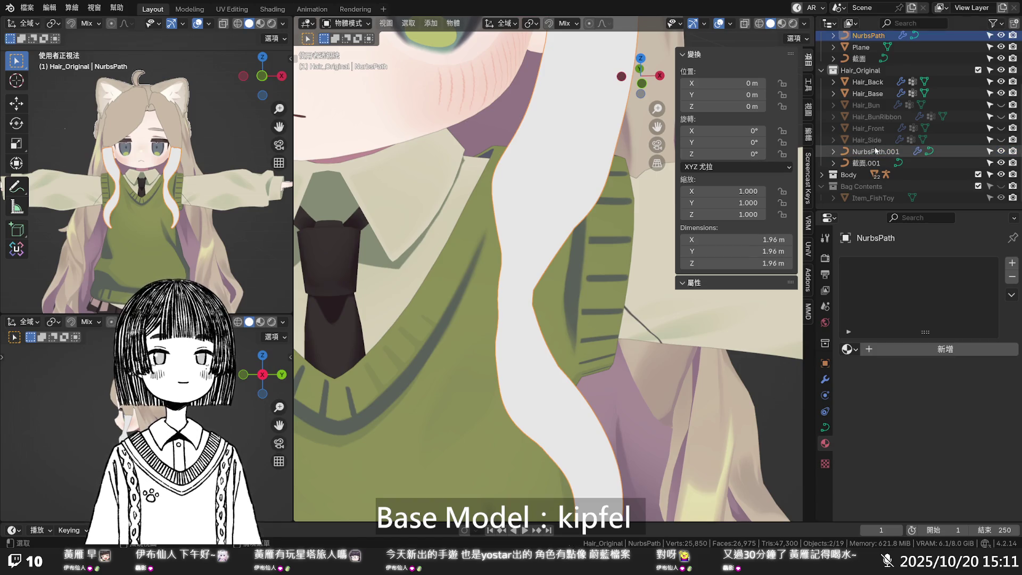
{"action": "left_click", "coordinate": [1000, 35]}
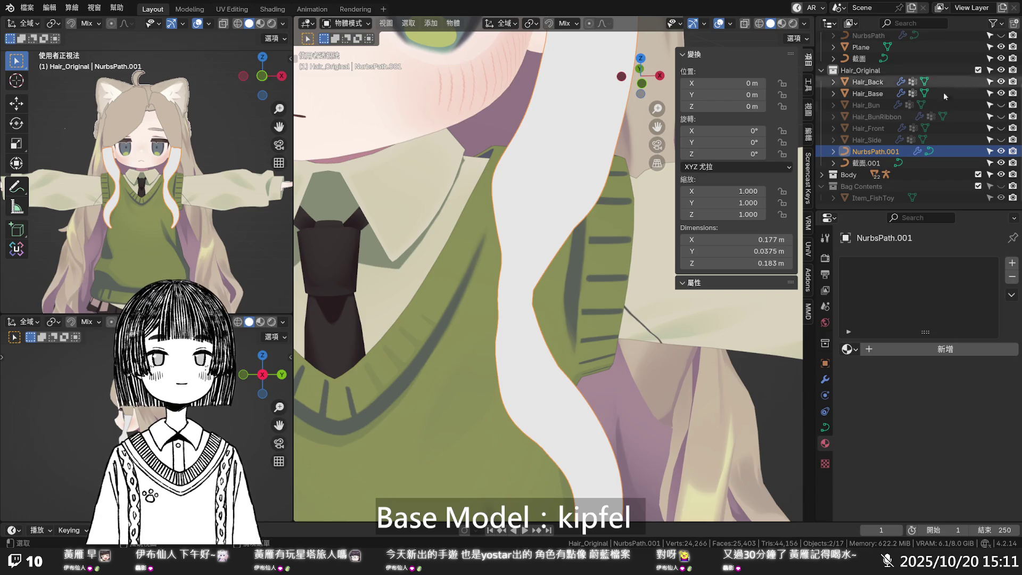
{"action": "right_click", "coordinate": [510, 172]}
- Convert NurbsPath.001 to a mesh with Keep Original turned off
{"action": "mouse_move", "coordinate": [530, 169]}
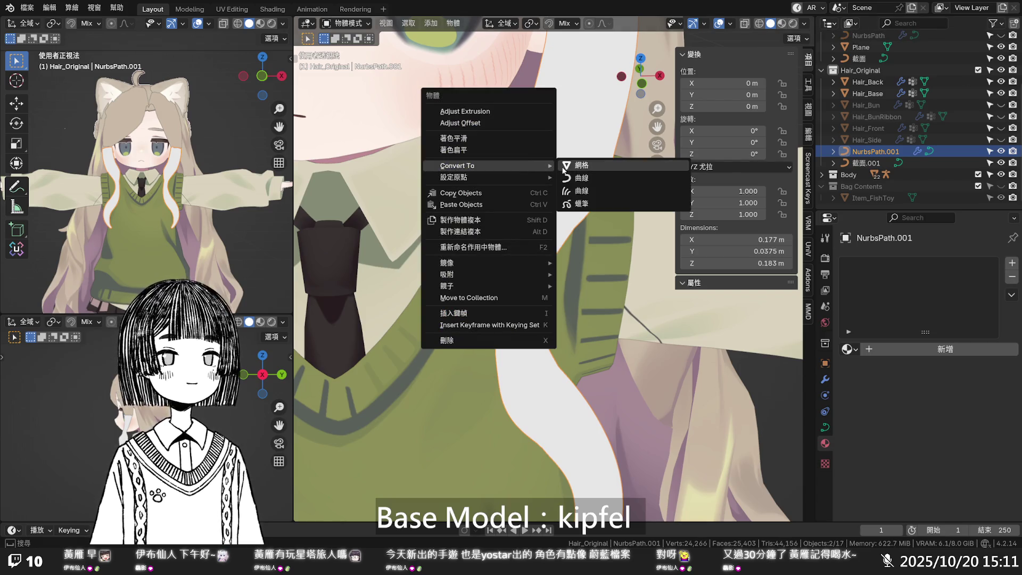
{"action": "left_click", "coordinate": [580, 166]}
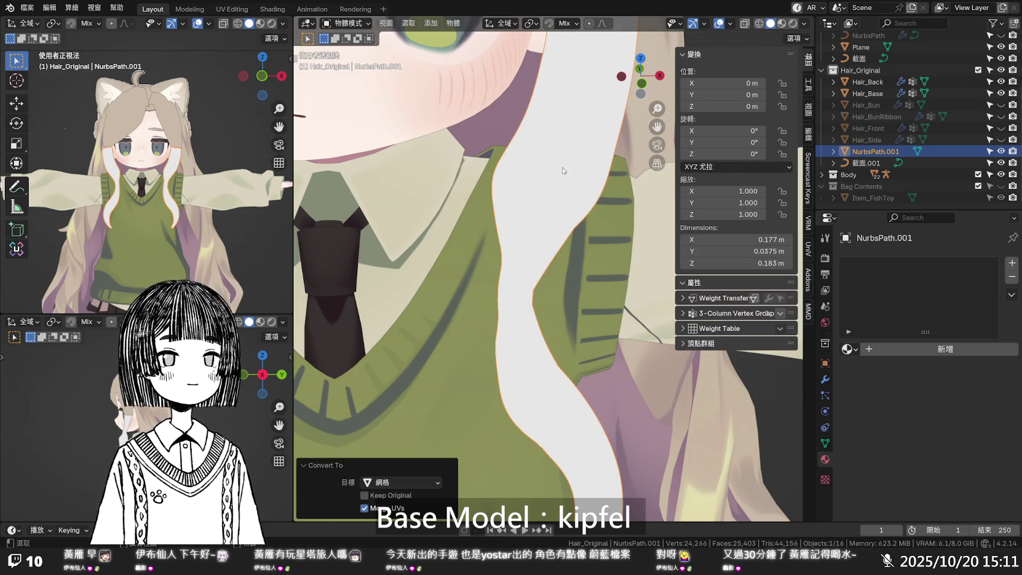
{"action": "left_click", "coordinate": [404, 498]}
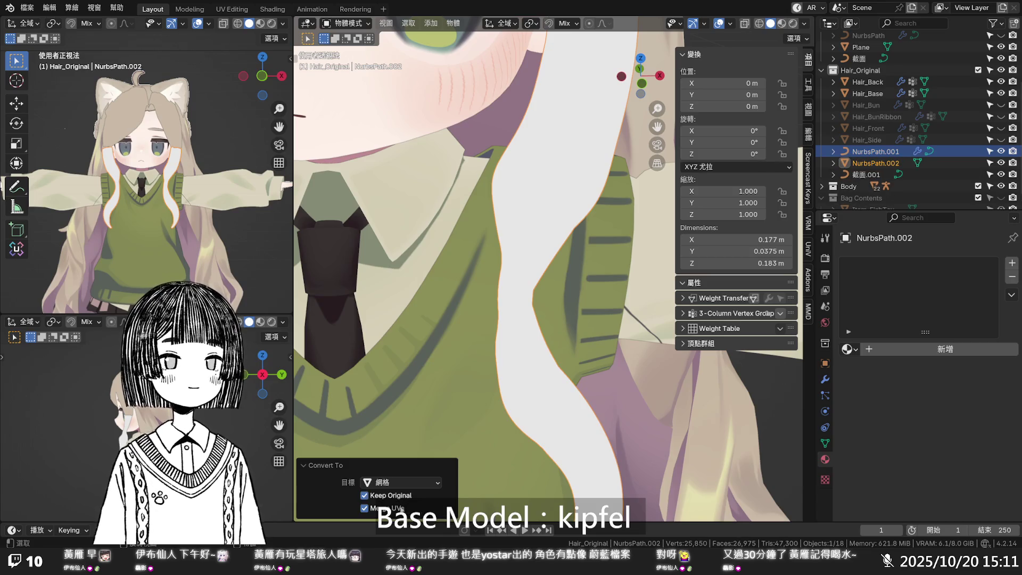
{"action": "left_click", "coordinate": [401, 498]}
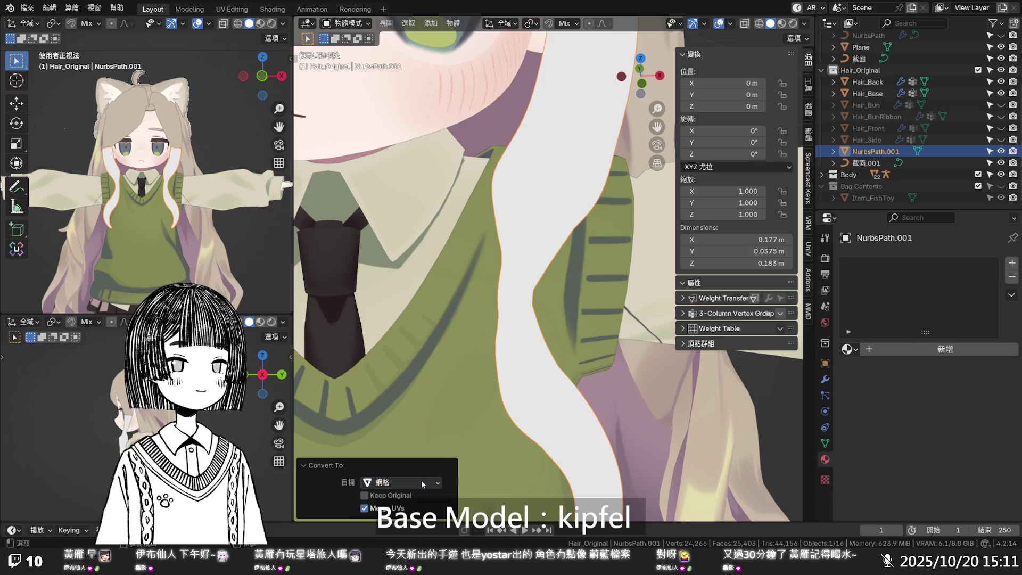
- Delete the 截面.001 profile object
{"action": "left_click", "coordinate": [469, 471]}
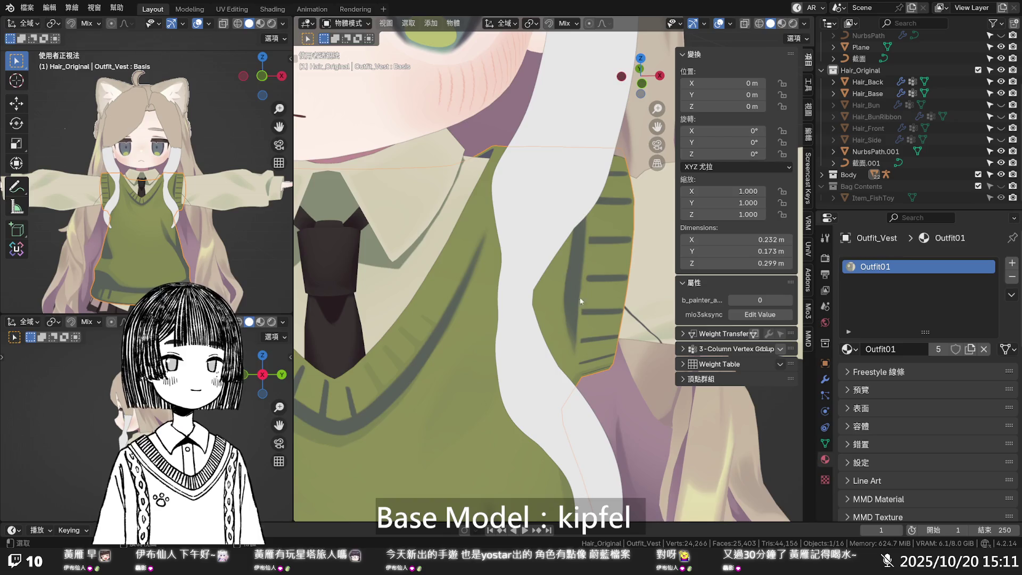
{"action": "left_click", "coordinate": [546, 237]}
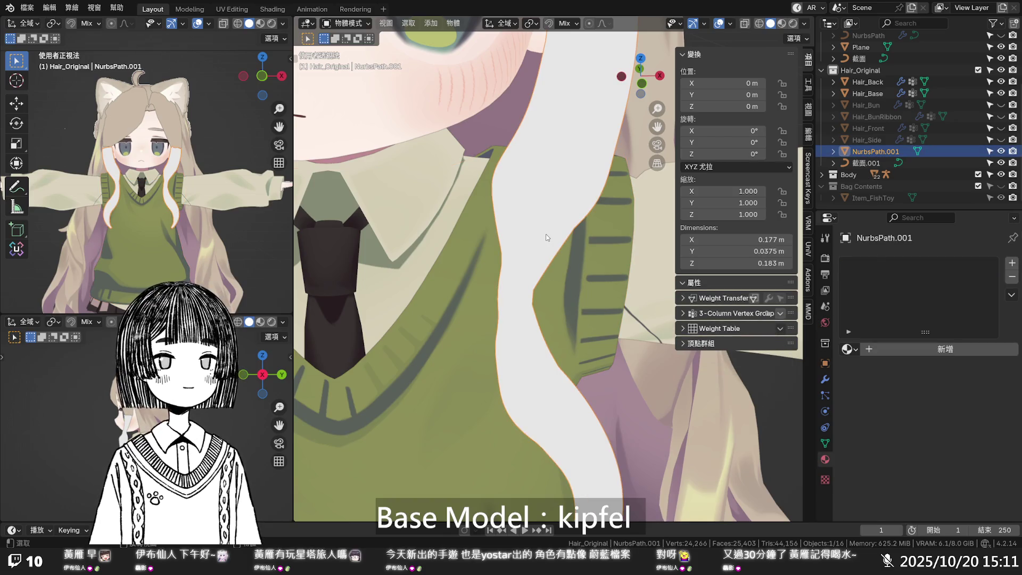
{"action": "left_click", "coordinate": [873, 163]}
{"action": "key", "text": "x"}
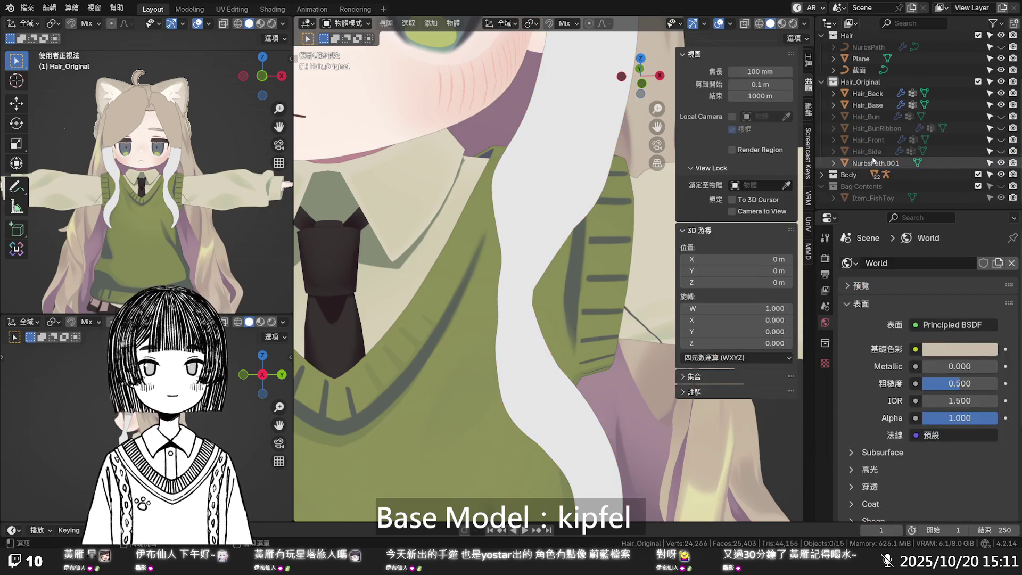
- Move NurbsPath.001 into the Hair collection and enter Edit Mode on it
{"action": "left_click_drag", "start_coordinate": [873, 163], "coordinate": [873, 53]}
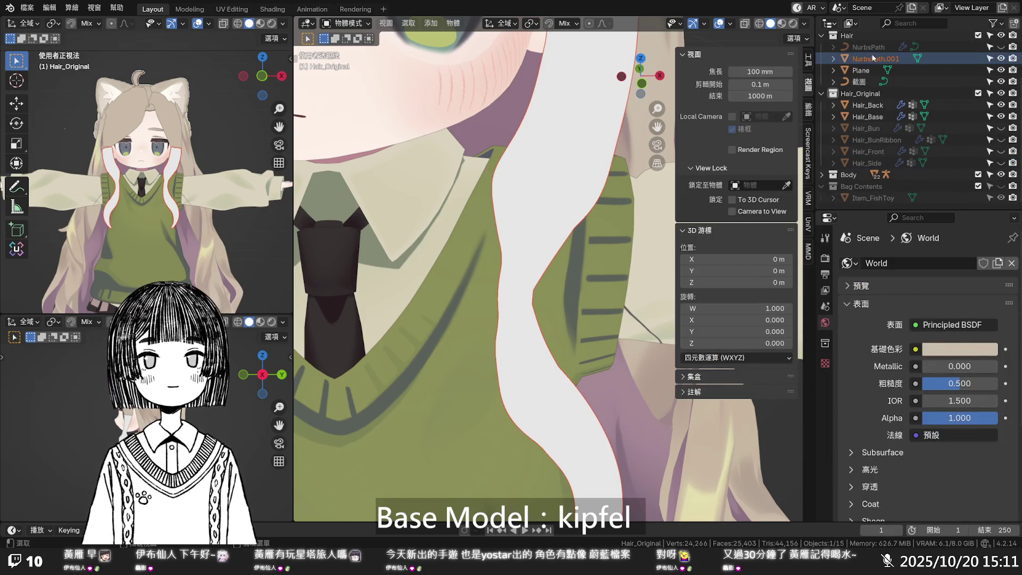
{"action": "left_click", "coordinate": [1002, 82]}
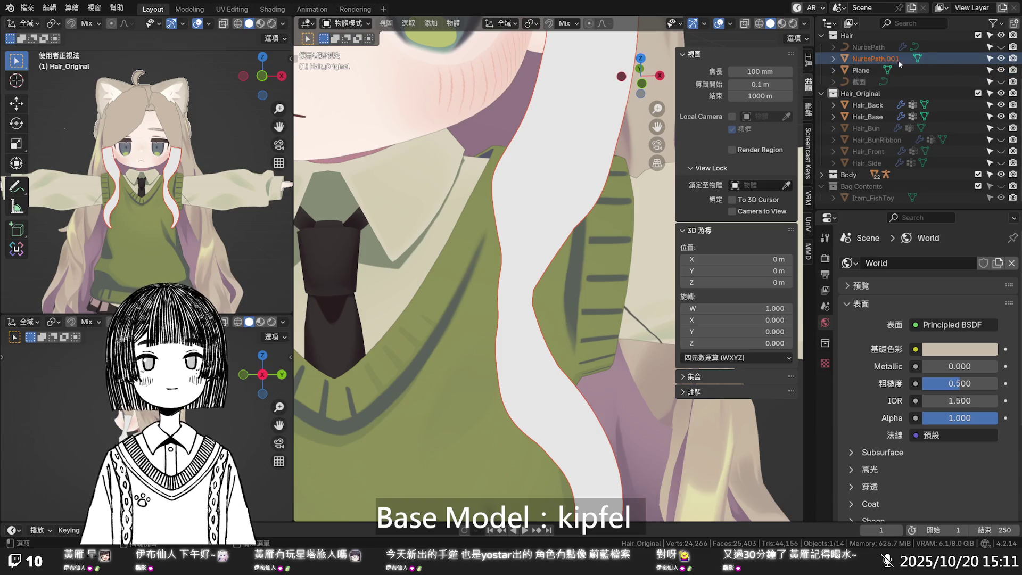
{"action": "left_click", "coordinate": [875, 59]}
{"action": "key", "text": "Tab"}
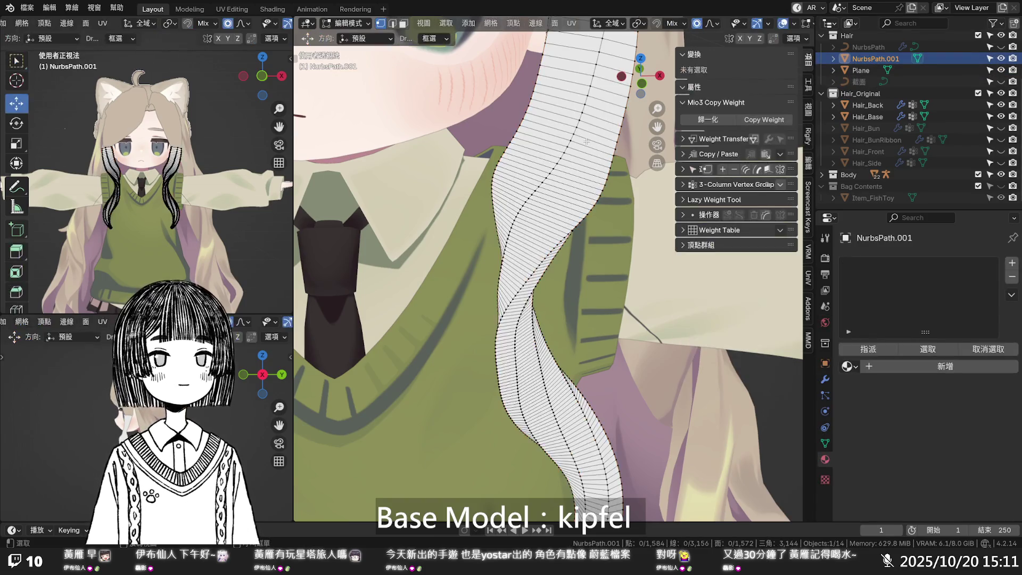
- Dissolve seven edge loops along the upper part of the strand
{"action": "key", "text": "Home"}
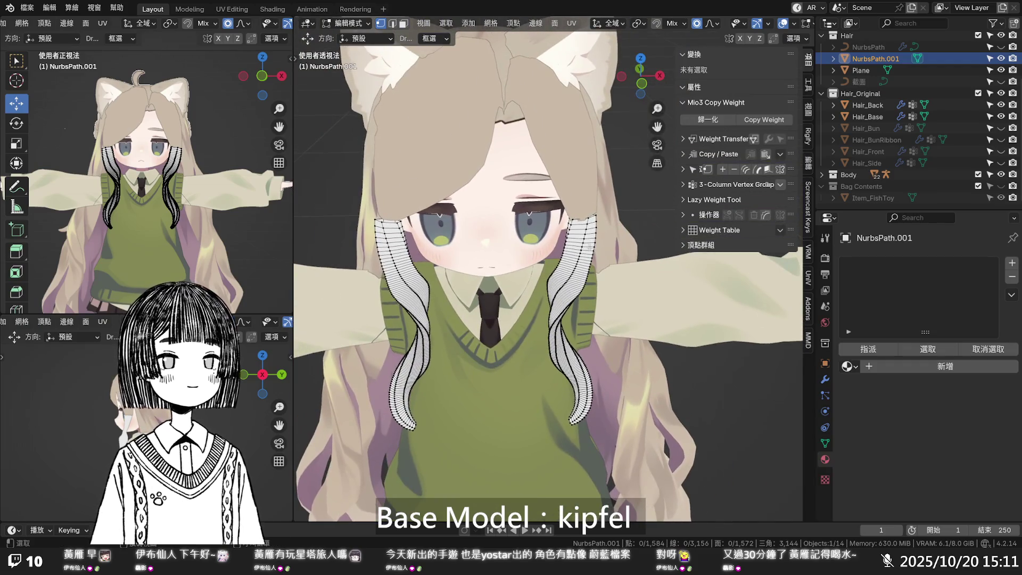
{"action": "scroll", "coordinate": [587, 245], "scroll_direction": "up", "scroll_amount": 5}
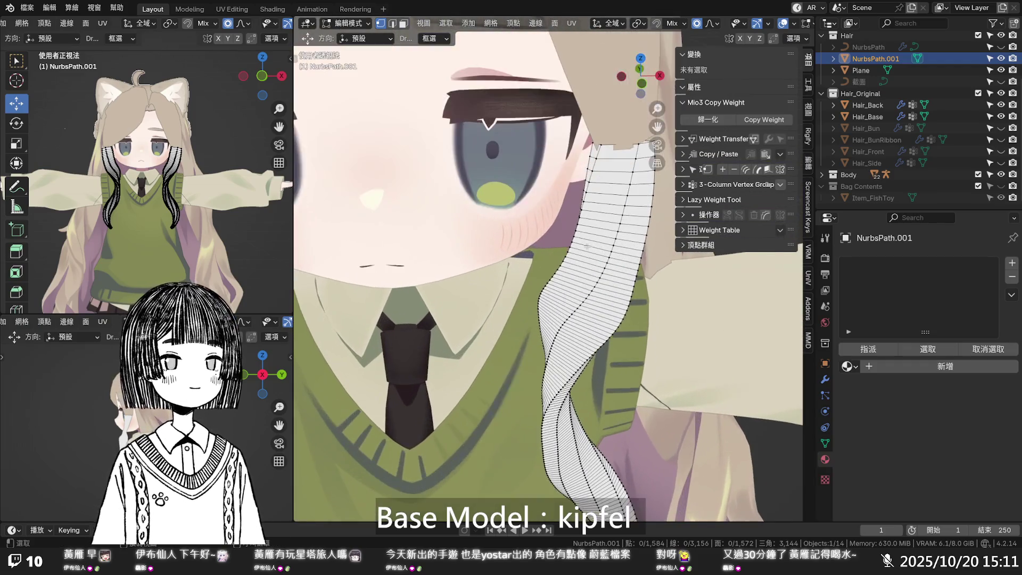
{"action": "left_click", "coordinate": [606, 170], "text": "alt"}
{"action": "left_click", "coordinate": [606, 185], "text": "alt+shift"}
{"action": "key", "text": "2"}
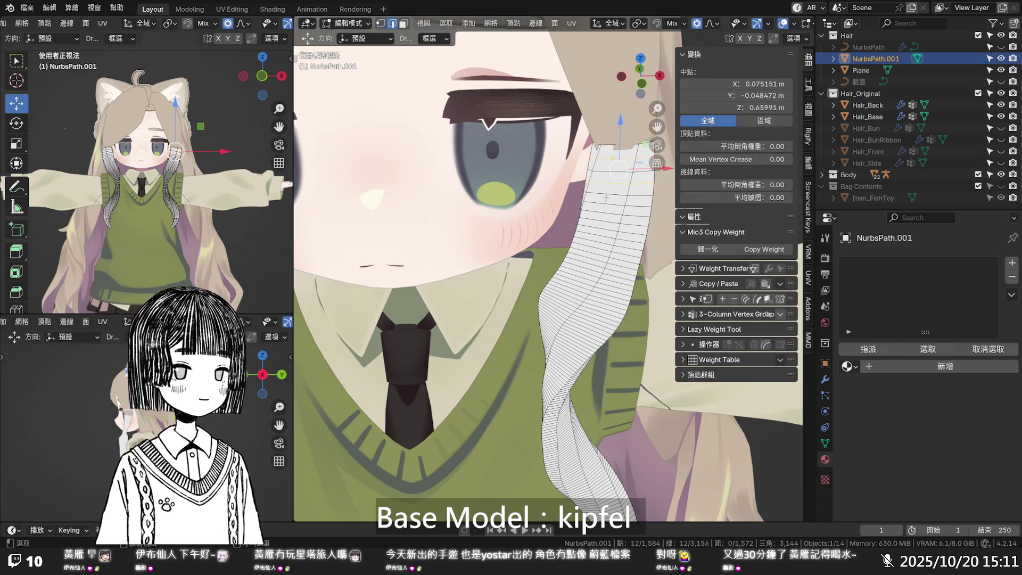
{"action": "left_click", "coordinate": [601, 206], "text": "alt+shift"}
{"action": "left_click", "coordinate": [598, 221], "text": "alt+shift"}
{"action": "left_click", "coordinate": [597, 242], "text": "alt+shift"}
{"action": "left_click", "coordinate": [595, 256], "text": "alt+shift"}
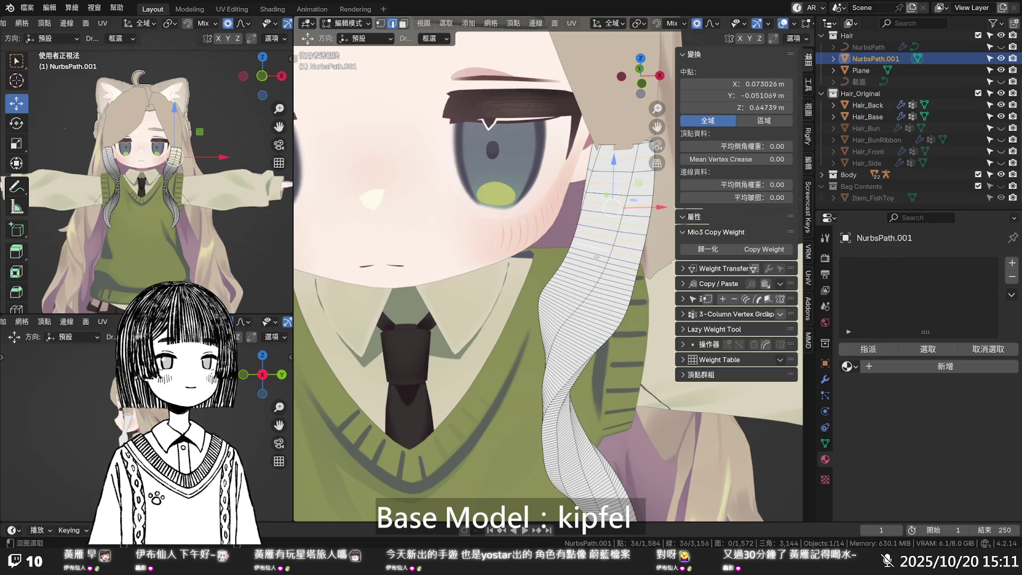
{"action": "left_click", "coordinate": [595, 261], "text": "alt+shift"}
{"action": "key", "text": "x"}
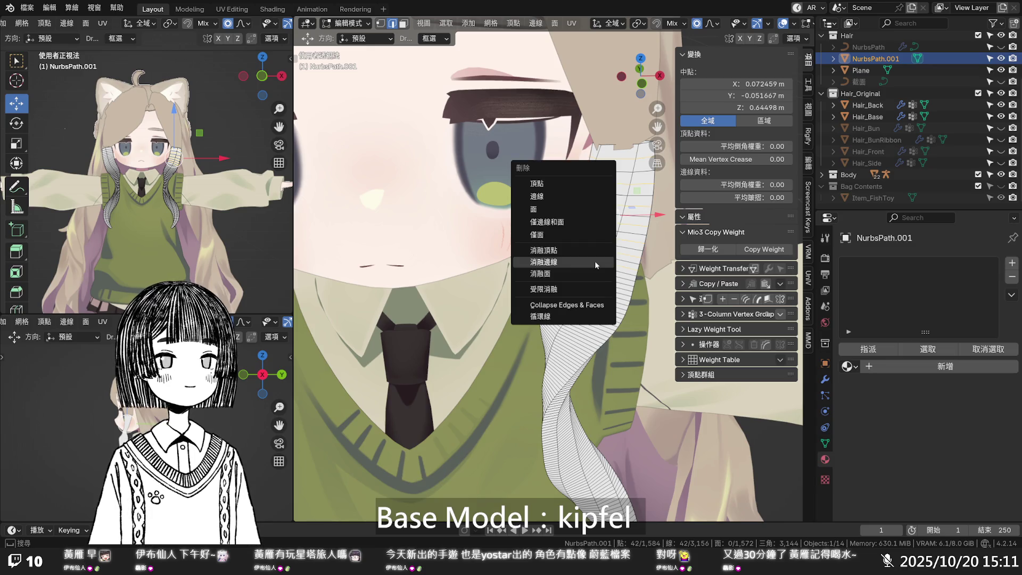
{"action": "left_click", "coordinate": [595, 261]}
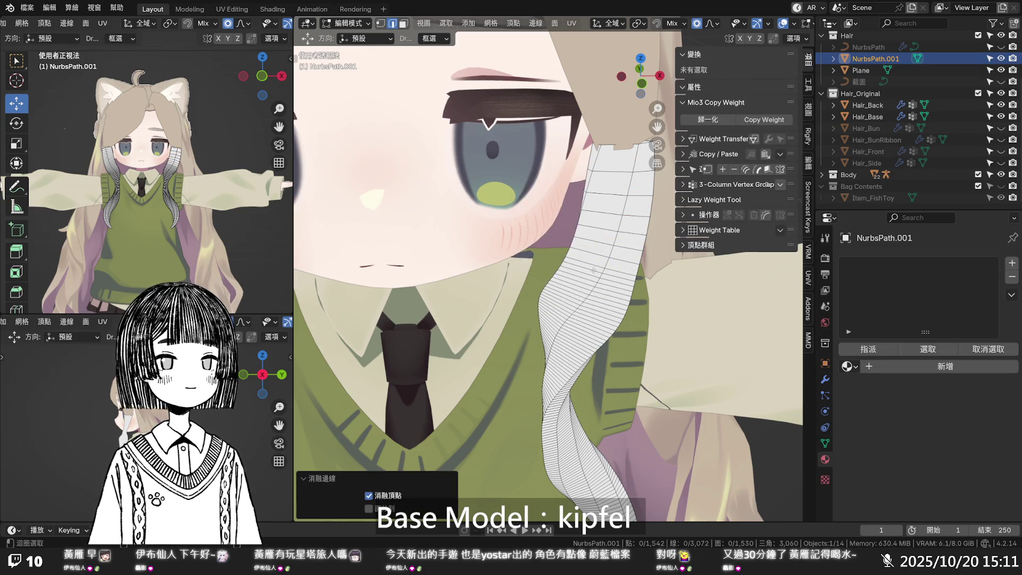
- Dissolve five more edge loops further down the strand
{"action": "left_click", "coordinate": [593, 271], "text": "alt"}
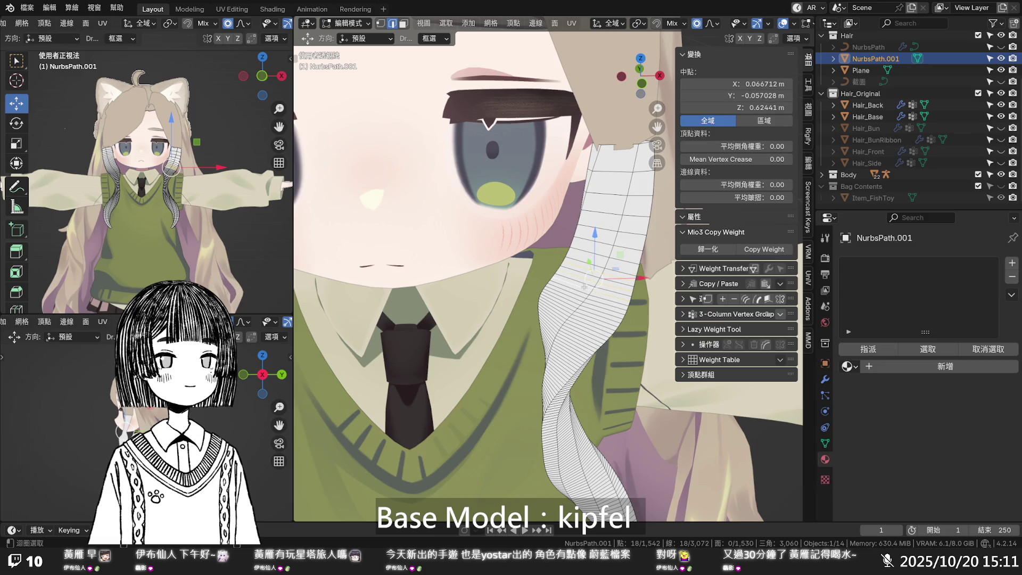
{"action": "scroll", "coordinate": [583, 287], "scroll_direction": "up", "scroll_amount": 7}
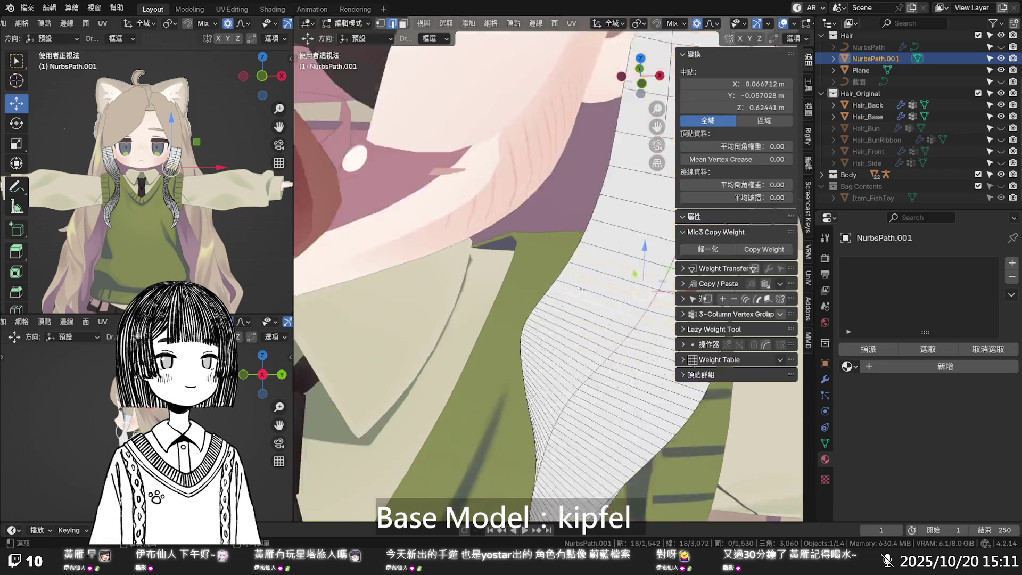
{"action": "scroll", "coordinate": [575, 312], "scroll_direction": "down", "scroll_amount": 2}
{"action": "left_click", "coordinate": [573, 315], "text": "alt"}
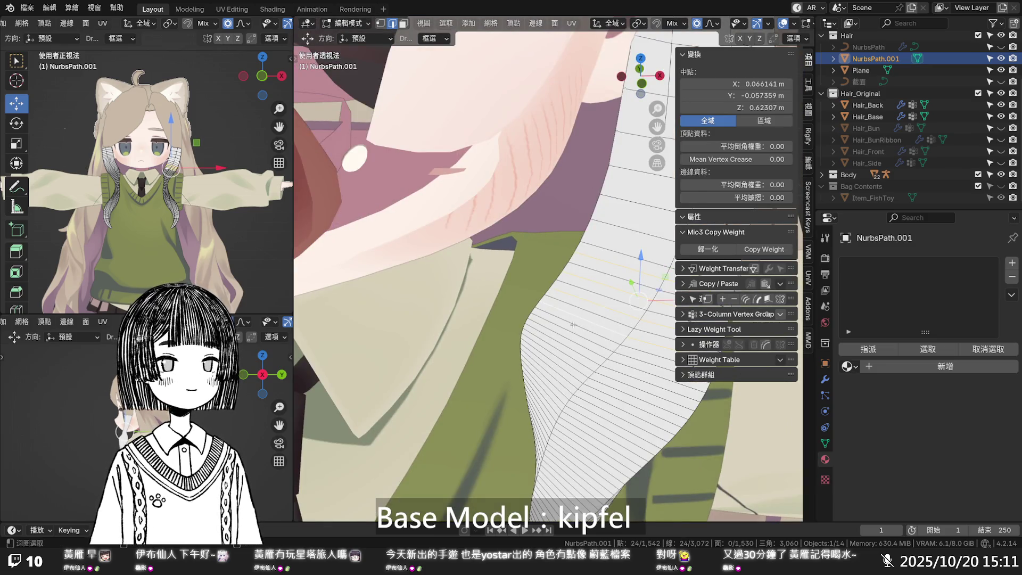
{"action": "left_click", "coordinate": [572, 331], "text": "alt+shift"}
{"action": "left_click", "coordinate": [567, 359], "text": "alt+shift"}
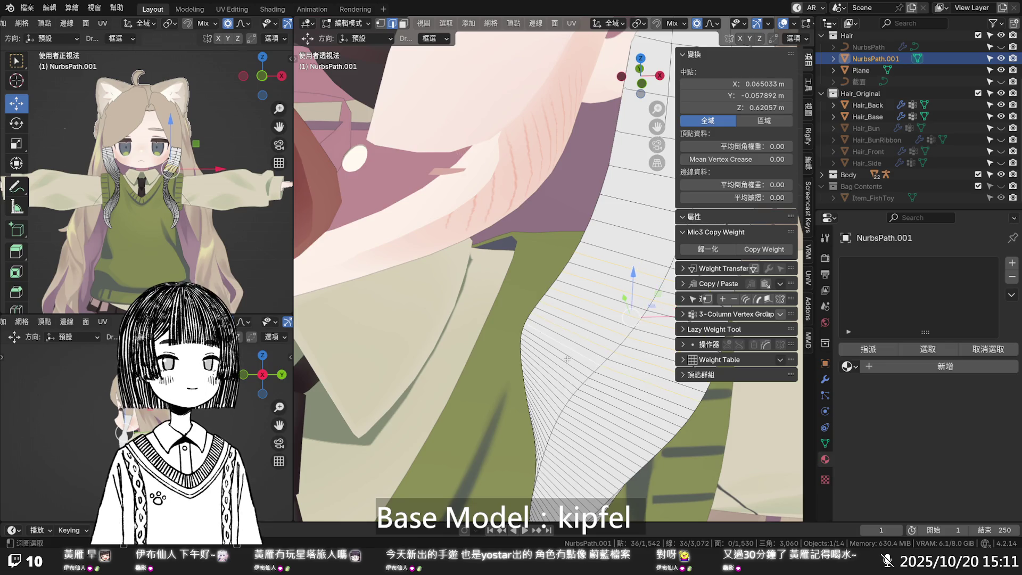
{"action": "left_click", "coordinate": [564, 371], "text": "alt+shift"}
{"action": "key", "text": "x"}
{"action": "left_click", "coordinate": [564, 379]}
{"action": "mouse_move", "coordinate": [564, 378]}
{"action": "middle_mouse_down"}
{"action": "mouse_move", "coordinate": [582, 362]}
{"action": "mouse_move", "coordinate": [562, 233]}
{"action": "middle_mouse_up"}
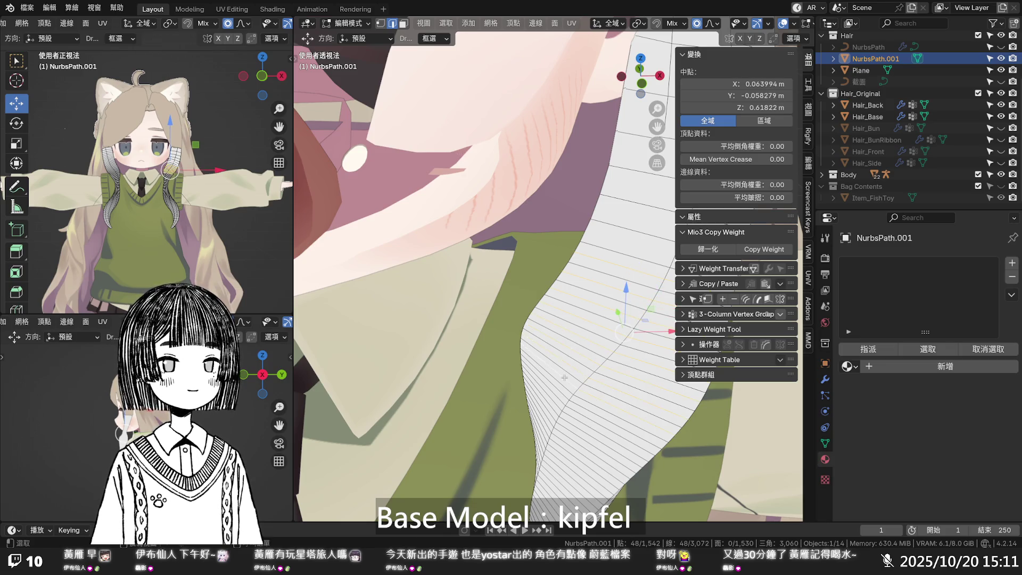
{"action": "scroll", "coordinate": [572, 298], "scroll_direction": "up", "scroll_amount": 3}
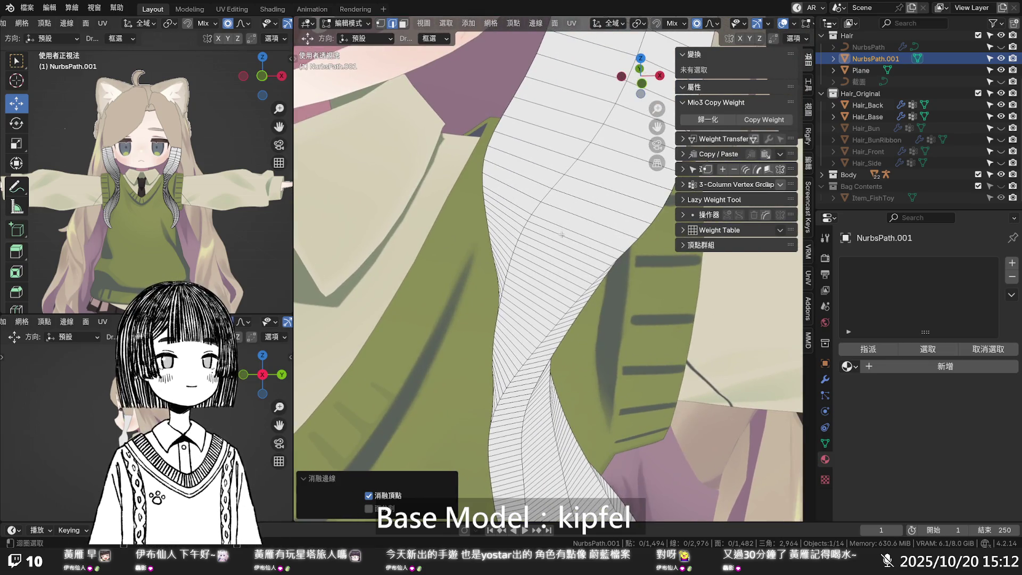
- Dissolve five edge loops on the lower part of the strand
{"action": "left_click", "coordinate": [562, 233], "text": "alt"}
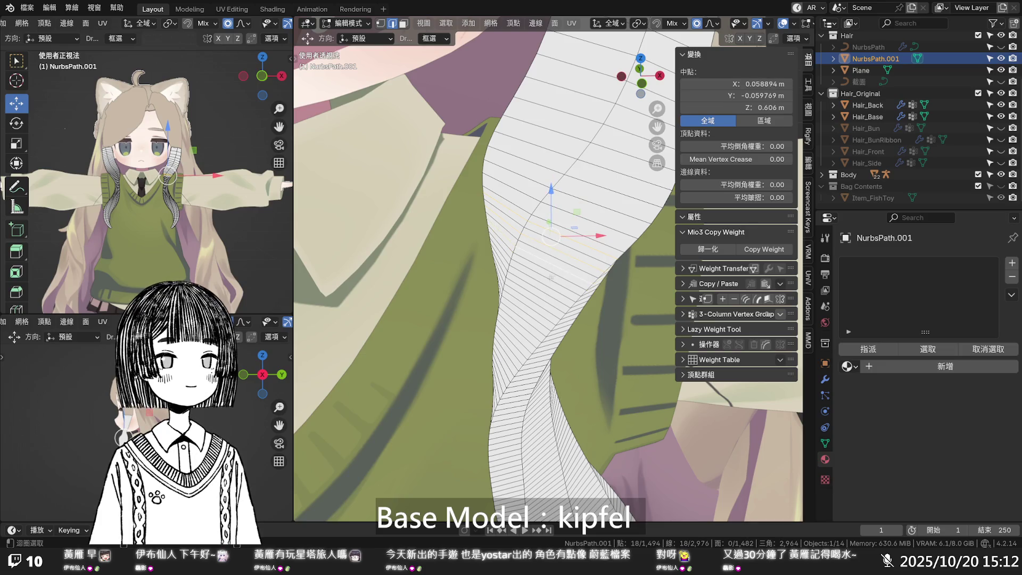
{"action": "left_click", "coordinate": [544, 290], "text": "alt"}
{"action": "left_click", "coordinate": [541, 301], "text": "alt"}
{"action": "left_click", "coordinate": [537, 316], "text": "alt+shift"}
{"action": "left_click", "coordinate": [537, 320], "text": "alt+shift"}
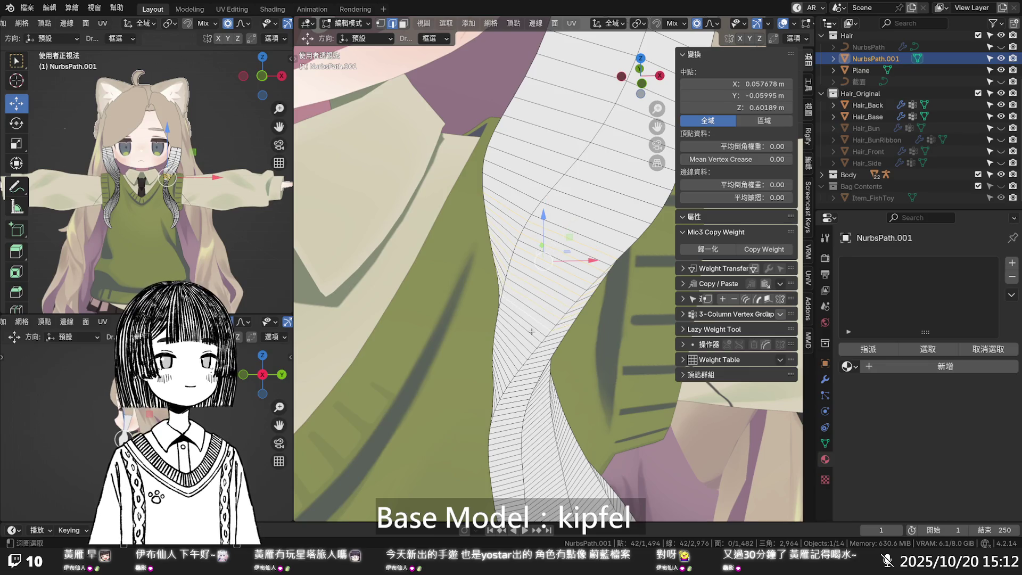
{"action": "key", "text": "x"}
{"action": "left_click", "coordinate": [534, 324]}
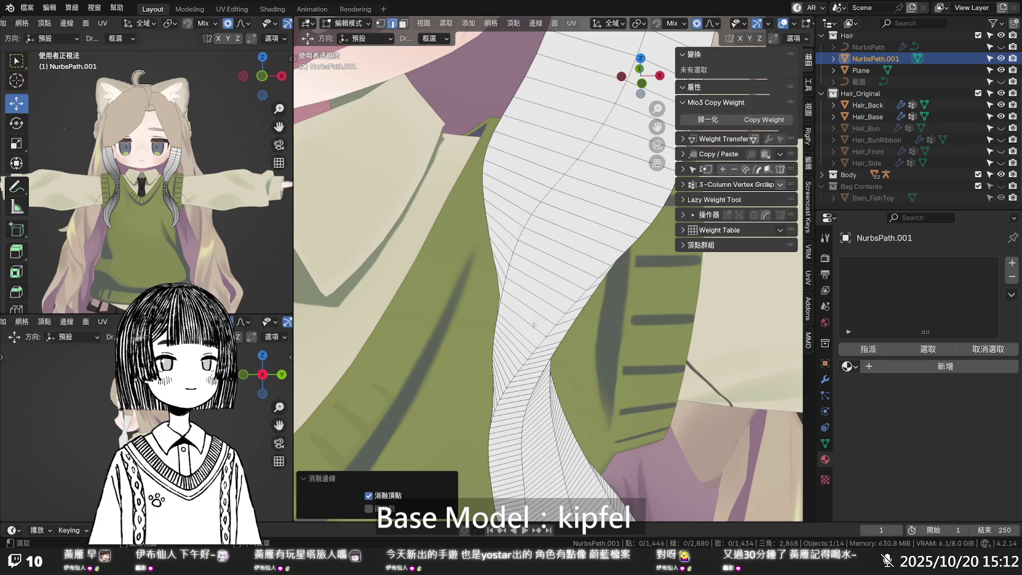
- Dissolve four more edge loops across the hair strip
{"action": "scroll", "coordinate": [533, 324], "scroll_direction": "down", "scroll_amount": 2}
{"action": "scroll", "coordinate": [557, 251], "scroll_direction": "down", "scroll_amount": 2}
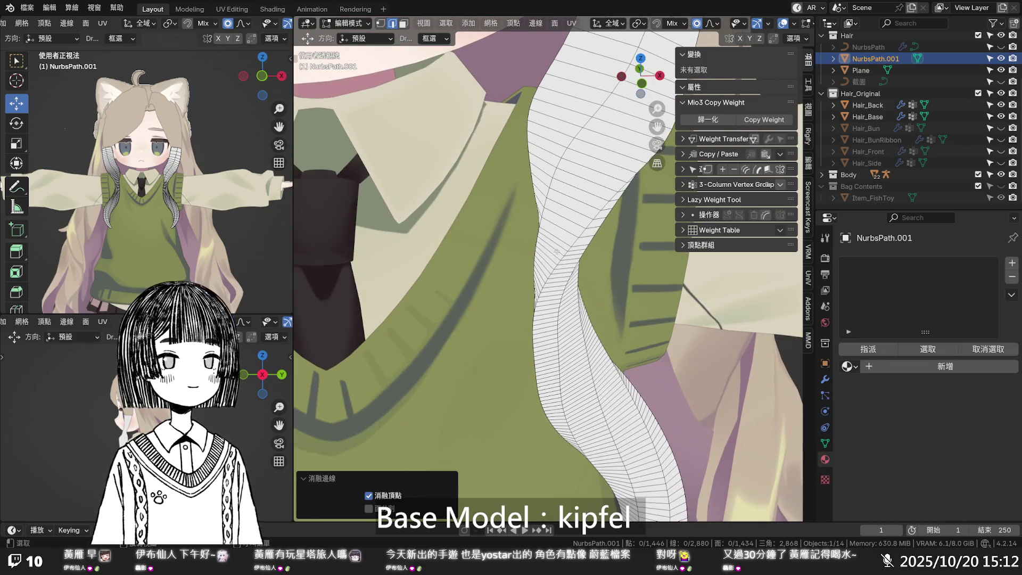
{"action": "left_click", "coordinate": [554, 254], "text": "alt"}
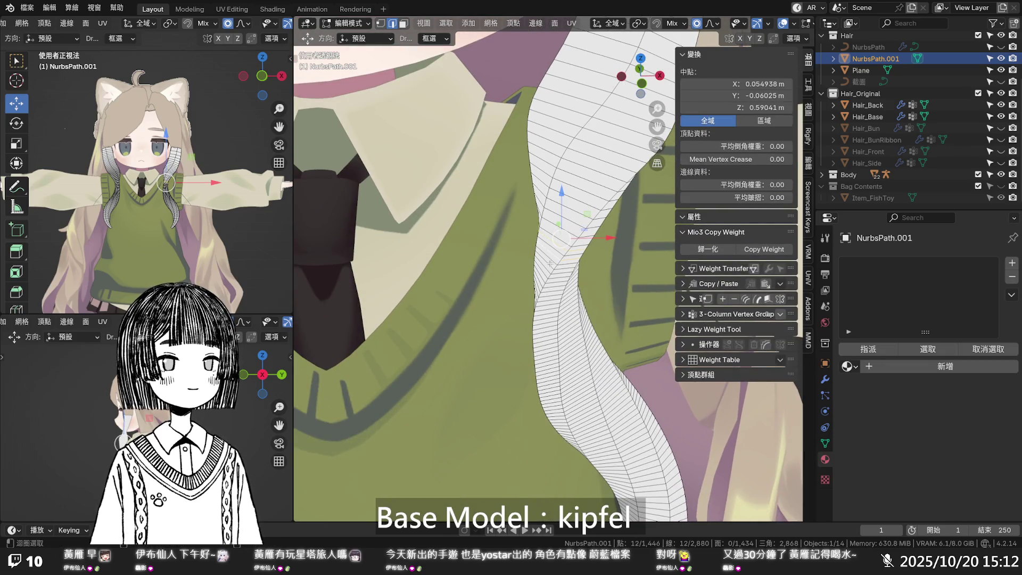
{"action": "left_click", "coordinate": [549, 263], "text": "alt"}
{"action": "left_click", "coordinate": [542, 274], "text": "alt+shift"}
{"action": "left_click", "coordinate": [540, 282], "text": "alt+shift"}
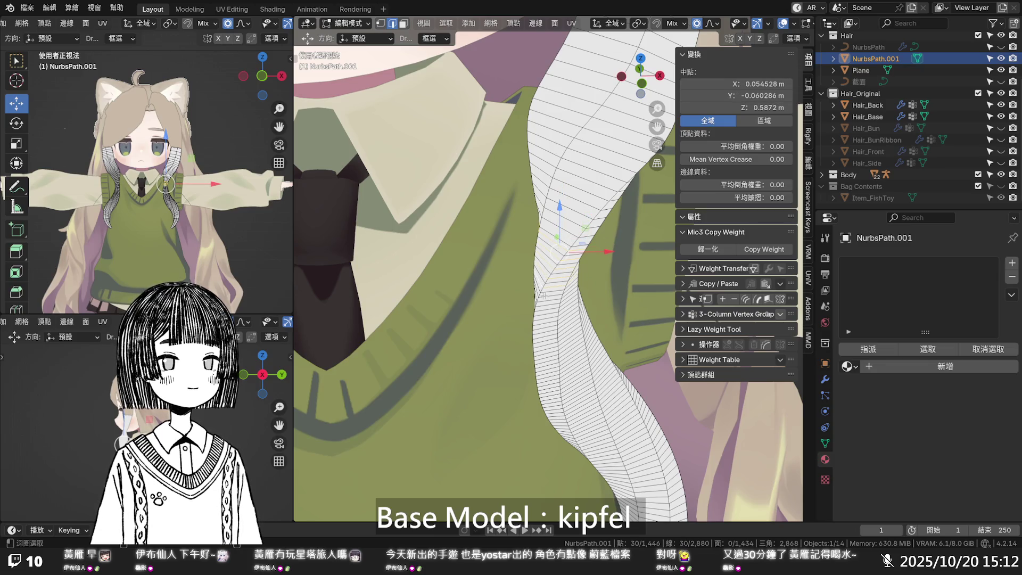
{"action": "key", "text": "x"}
{"action": "left_click", "coordinate": [548, 298]}
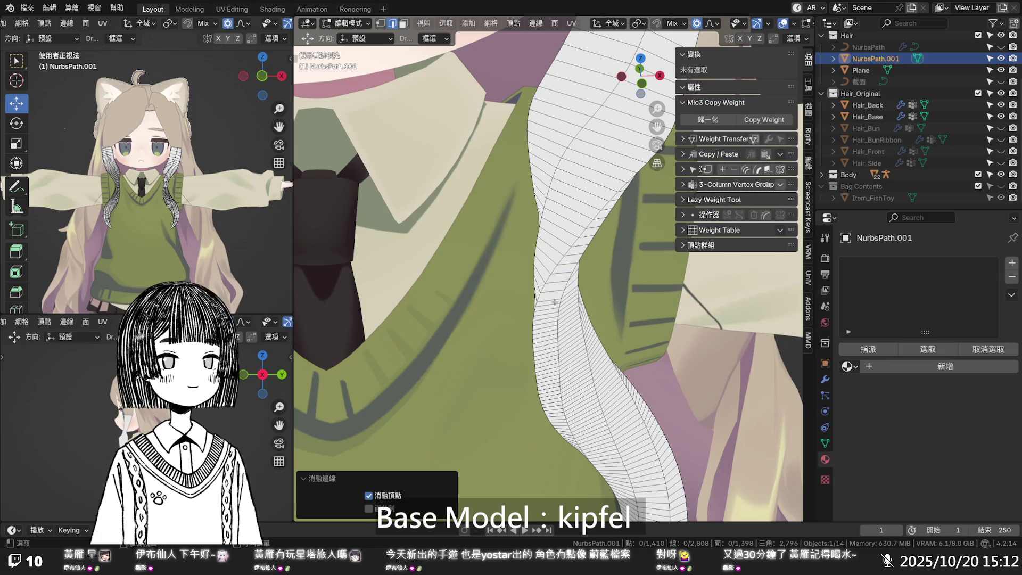
- Dissolve seven edge loops further down the strip
{"action": "left_click", "coordinate": [550, 308], "text": "alt"}
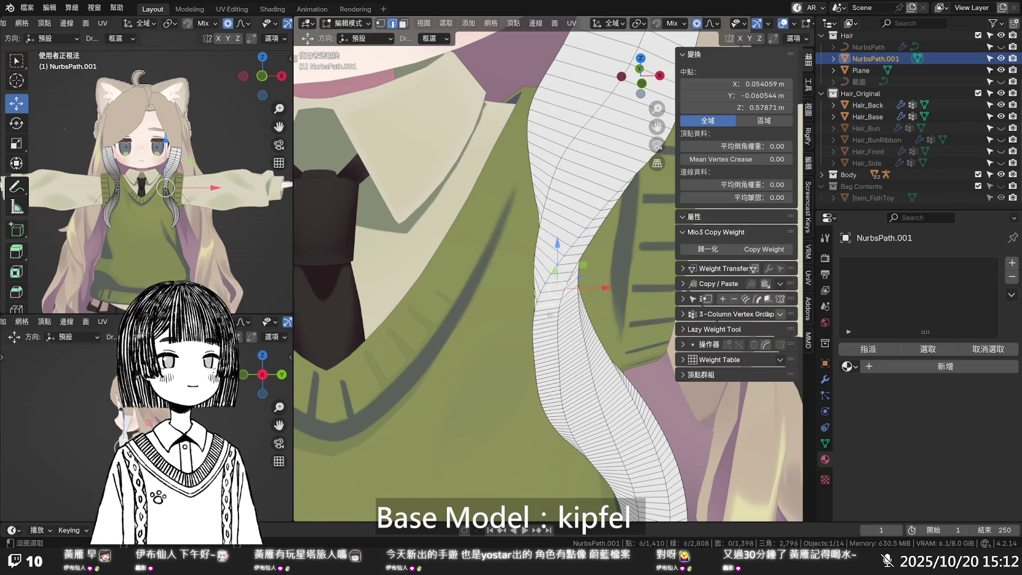
{"action": "left_click", "coordinate": [549, 315], "text": "alt+shift"}
{"action": "left_click", "coordinate": [550, 323], "text": "alt+shift"}
{"action": "left_click", "coordinate": [551, 333], "text": "alt+shift"}
{"action": "left_click", "coordinate": [550, 339], "text": "alt+shift"}
{"action": "left_click", "coordinate": [551, 346], "text": "alt+shift"}
{"action": "left_click", "coordinate": [551, 352], "text": "alt+shift"}
{"action": "key", "text": "x"}
{"action": "left_click", "coordinate": [552, 359]}
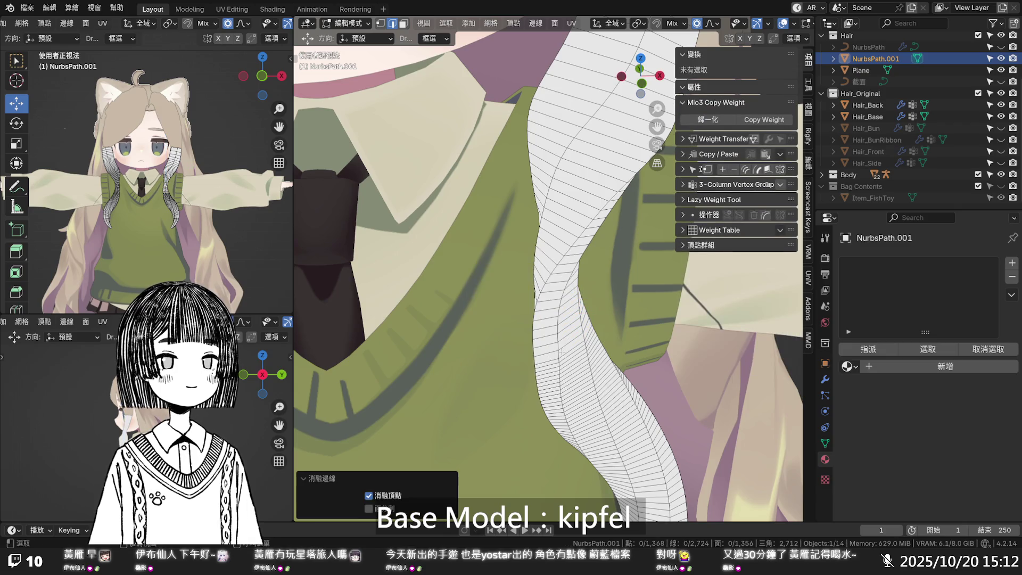
{"action": "scroll", "coordinate": [572, 317], "scroll_direction": "down", "scroll_amount": 3}
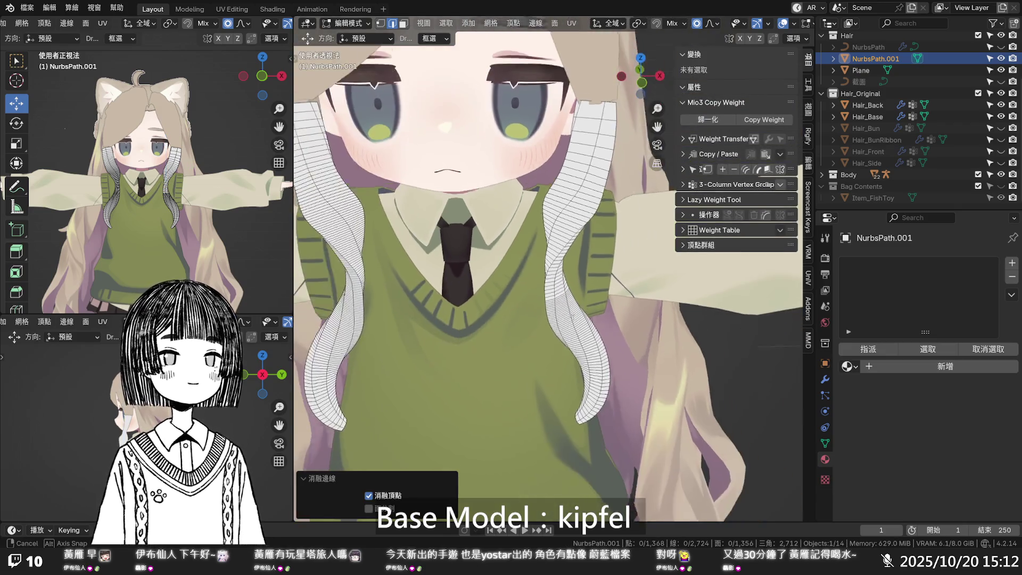
{"action": "scroll", "coordinate": [571, 314], "scroll_direction": "up", "scroll_amount": 5}
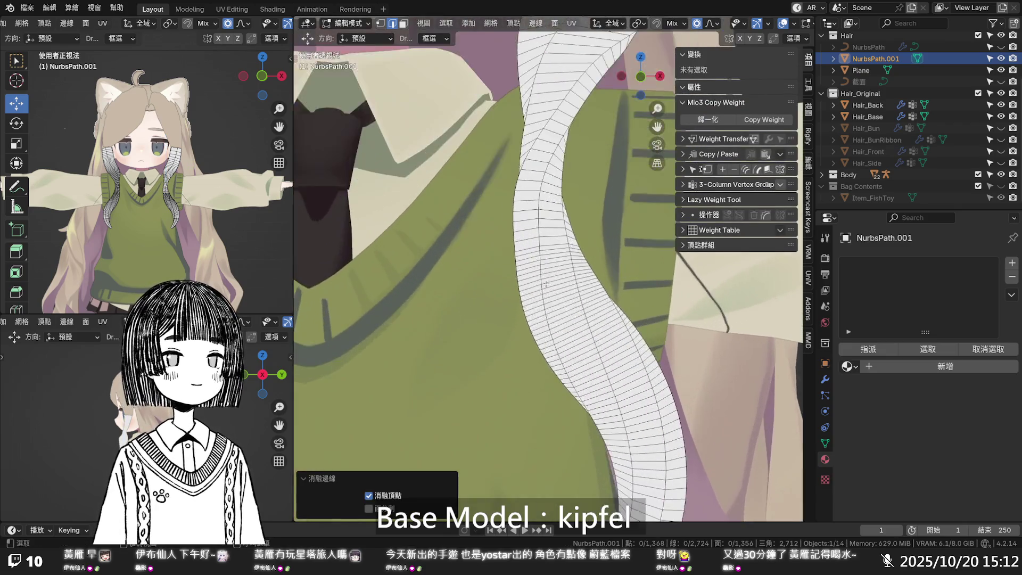
- Dissolve a batch of ten edge loops along the middle of the hair strand
{"action": "left_click", "coordinate": [528, 252], "text": "alt"}
{"action": "left_click", "coordinate": [528, 256], "text": "alt+shift"}
{"action": "left_click", "coordinate": [526, 257], "text": "alt+shift"}
{"action": "left_click", "coordinate": [526, 265], "text": "alt+shift"}
{"action": "left_click", "coordinate": [526, 275], "text": "alt+shift"}
{"action": "left_click", "coordinate": [526, 297], "text": "alt+shift"}
{"action": "left_click", "coordinate": [527, 301], "text": "alt+shift"}
{"action": "left_click", "coordinate": [528, 312], "text": "alt+shift"}
{"action": "left_click", "coordinate": [535, 333], "text": "alt+shift"}
{"action": "left_click", "coordinate": [538, 339], "text": "alt+shift"}
{"action": "key", "text": "x"}
{"action": "left_click", "coordinate": [538, 340]}
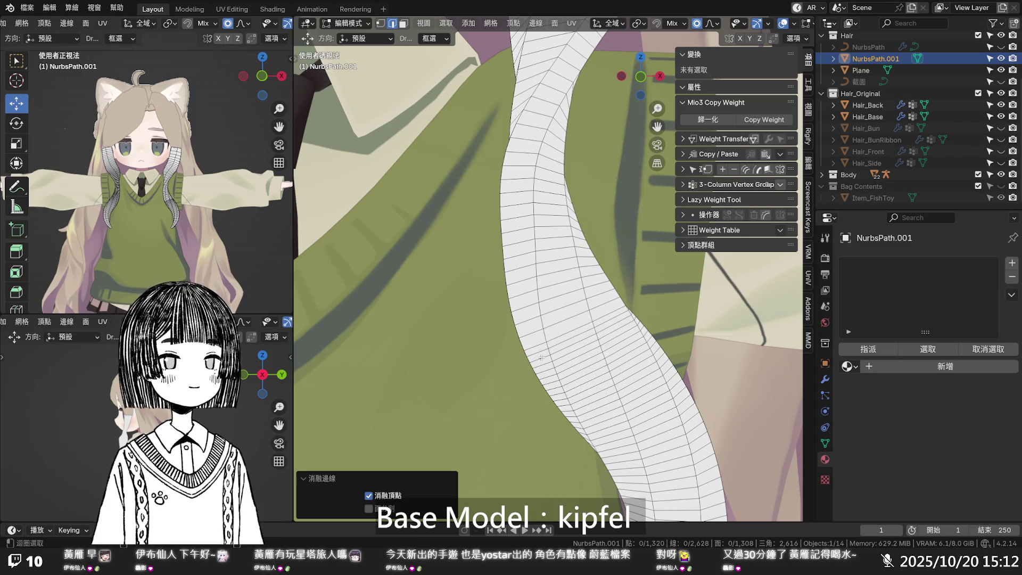
- Dissolve six more edge loops toward the strand's lower end
{"action": "left_click", "coordinate": [542, 355], "text": "alt"}
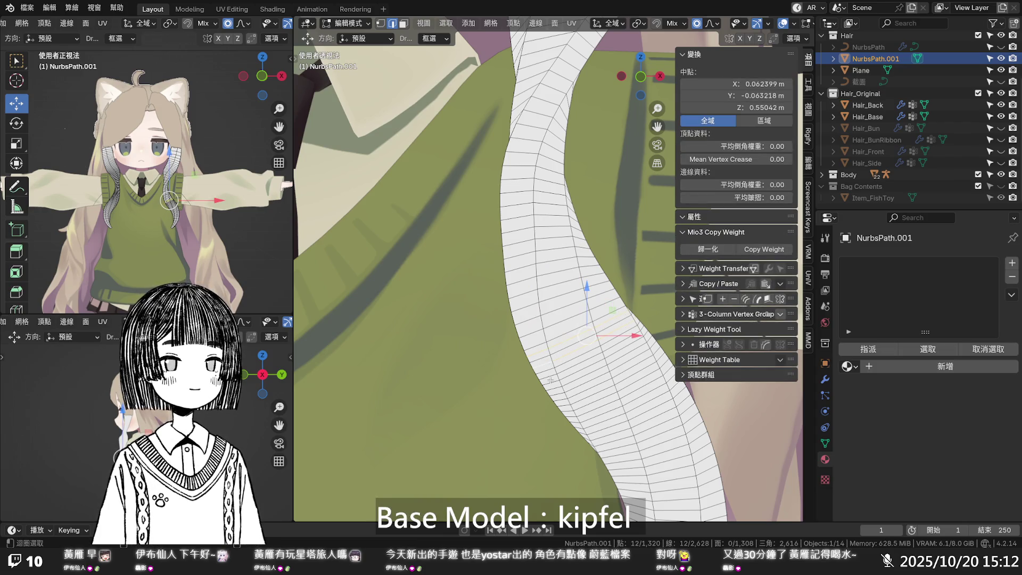
{"action": "left_click", "coordinate": [552, 379], "text": "alt+shift"}
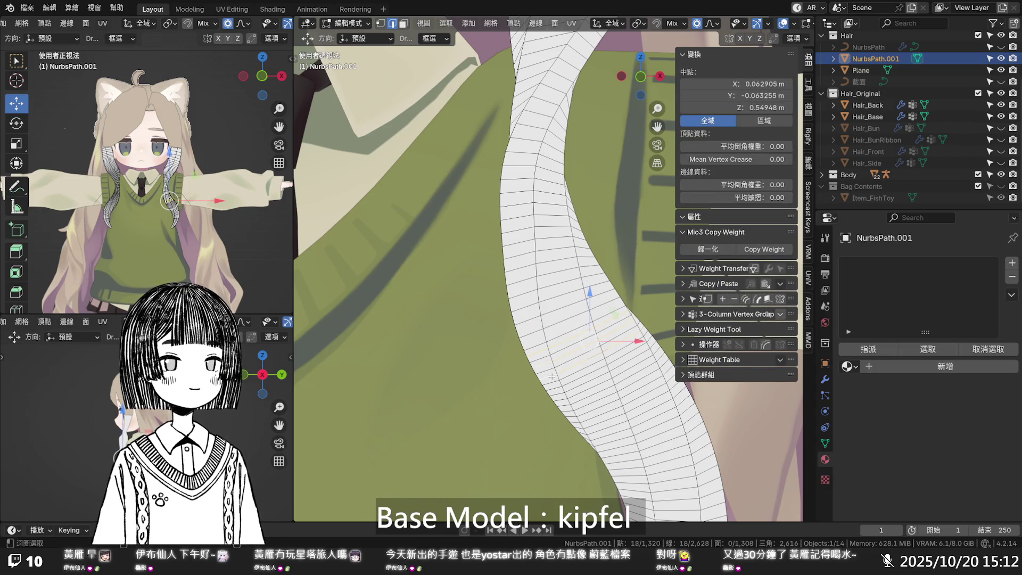
{"action": "left_click", "coordinate": [556, 388], "text": "alt+shift"}
{"action": "left_click", "coordinate": [561, 399], "text": "alt+shift"}
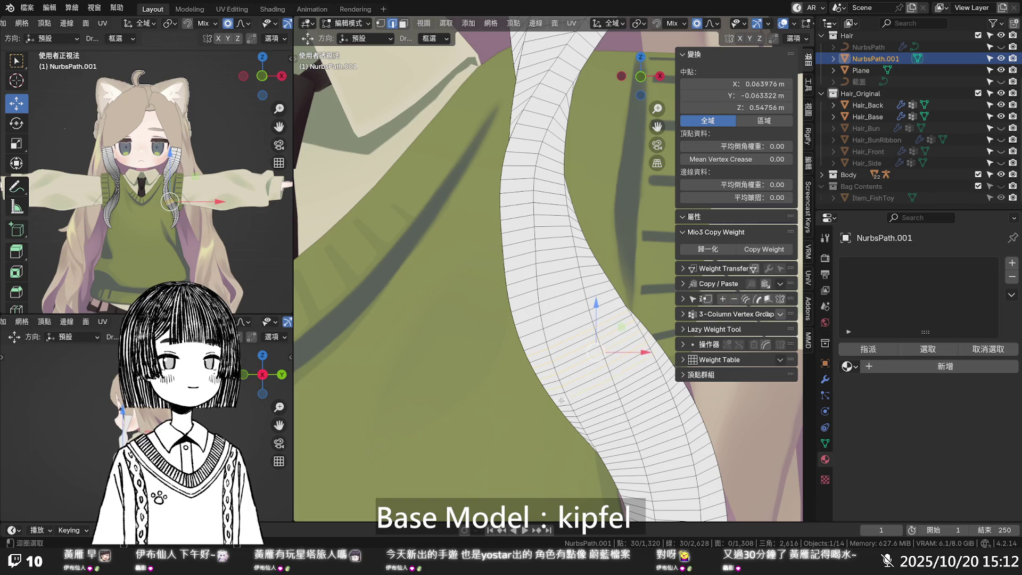
{"action": "left_click", "coordinate": [569, 410], "text": "alt+shift"}
{"action": "left_click", "coordinate": [601, 420], "text": "alt+shift"}
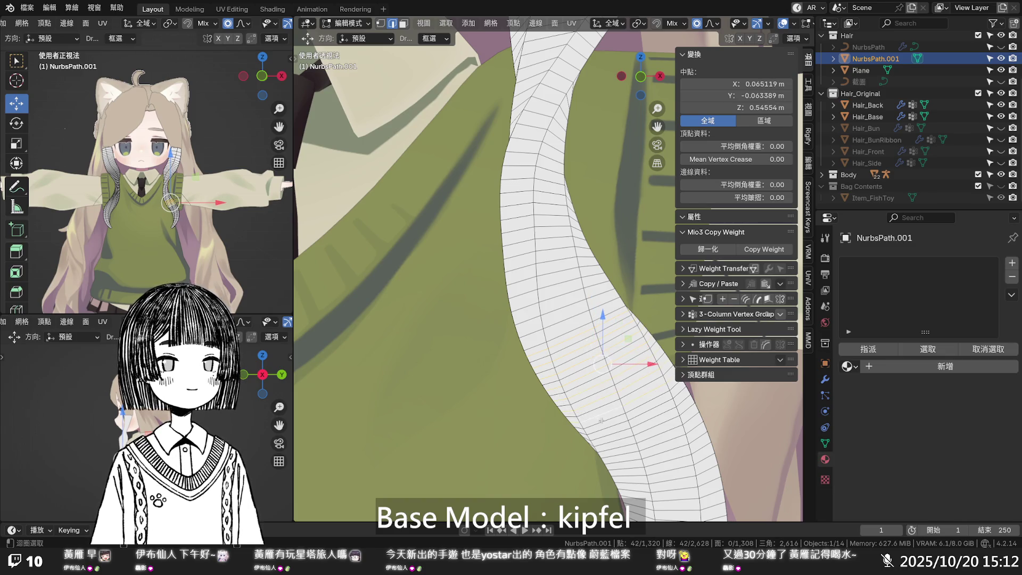
{"action": "key", "text": "x"}
{"action": "left_click", "coordinate": [605, 425]}
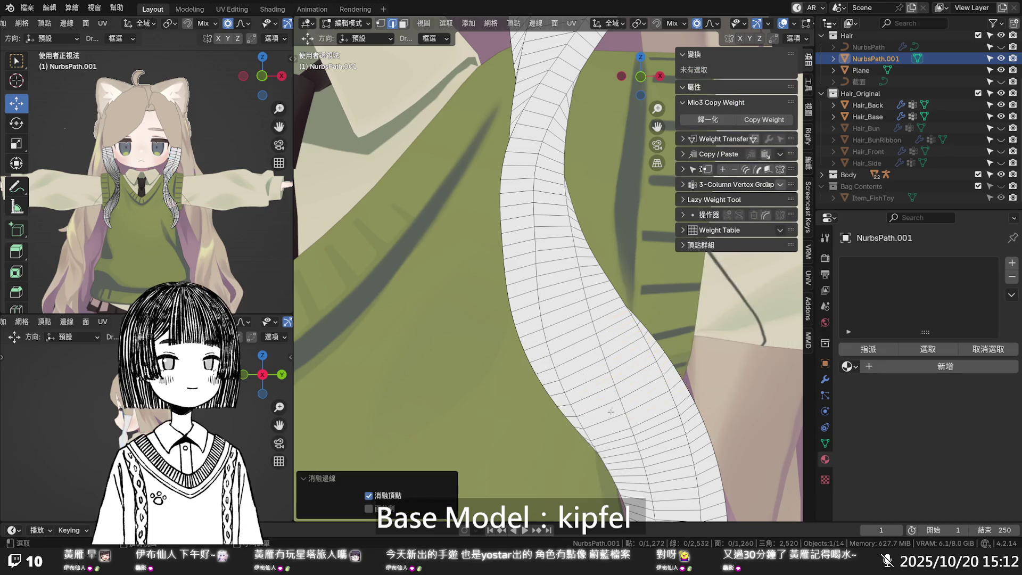
{"action": "scroll", "coordinate": [612, 403], "scroll_direction": "down", "scroll_amount": 3}
{"action": "scroll", "coordinate": [612, 403], "scroll_direction": "up", "scroll_amount": 3}
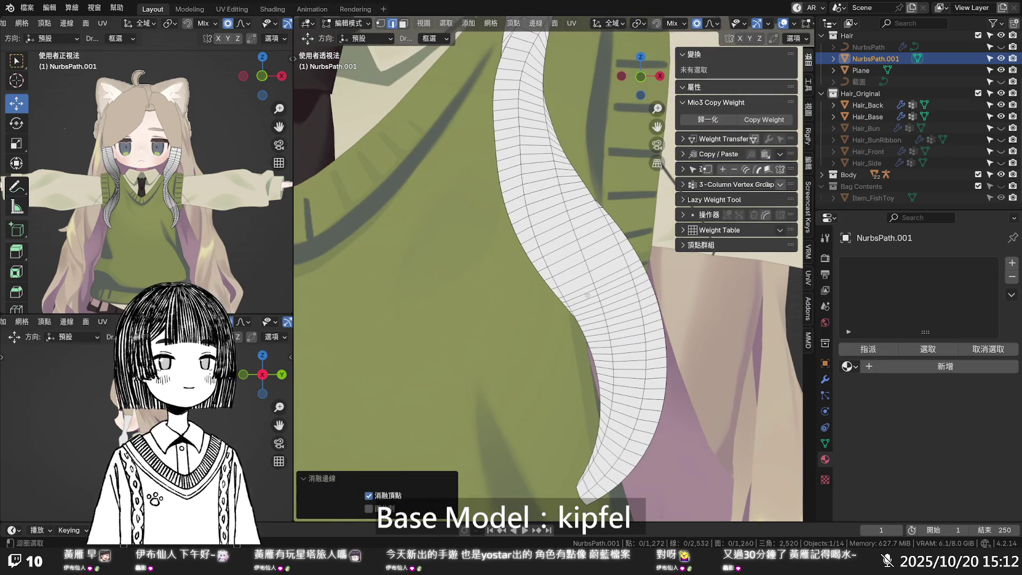
- Select seven edge loops on the strand and dissolve them with Ctrl+X
{"action": "left_click", "coordinate": [593, 302], "text": "alt"}
{"action": "left_click", "coordinate": [595, 309], "text": "alt+shift"}
{"action": "left_click", "coordinate": [597, 316], "text": "alt+shift"}
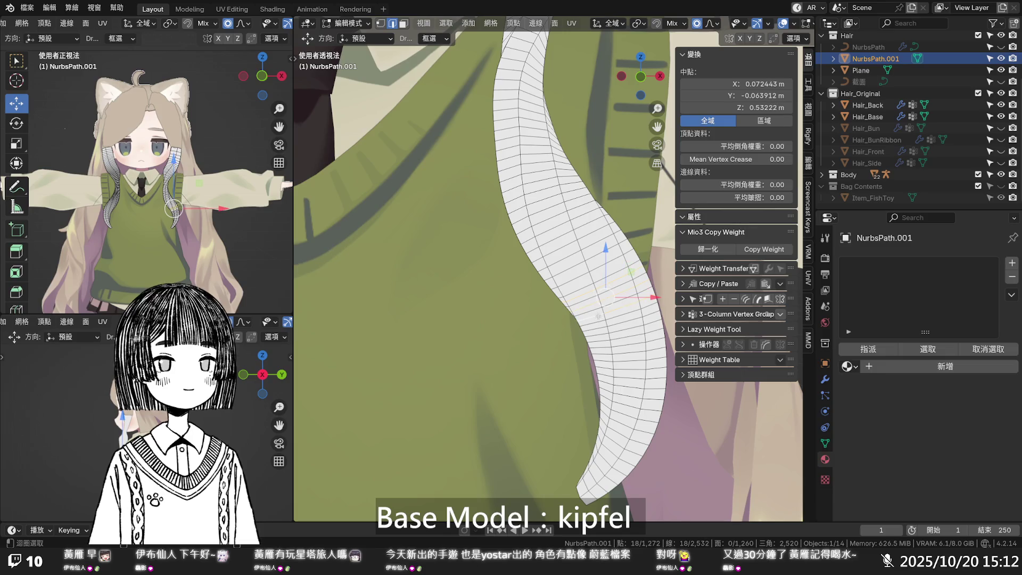
{"action": "left_click", "coordinate": [600, 329], "text": "alt+shift"}
{"action": "left_click", "coordinate": [603, 343], "text": "alt+shift"}
{"action": "left_click", "coordinate": [605, 353], "text": "alt+shift"}
{"action": "left_click", "coordinate": [607, 366], "text": "alt+shift"}
{"action": "key", "text": "ctrl+x"}
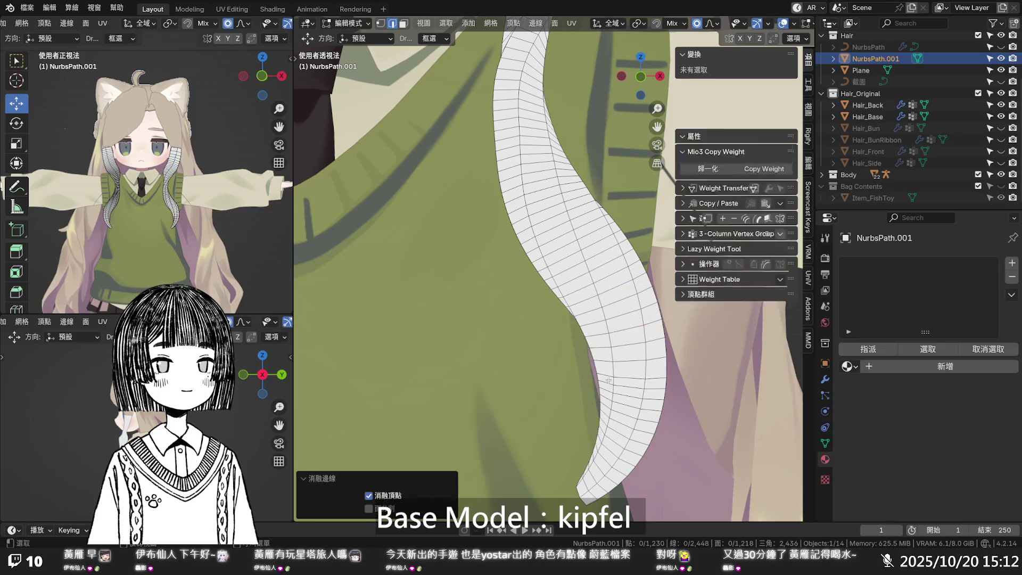
- Dissolve five edge loops near the bottom of the strand
{"action": "left_click", "coordinate": [607, 382], "text": "alt"}
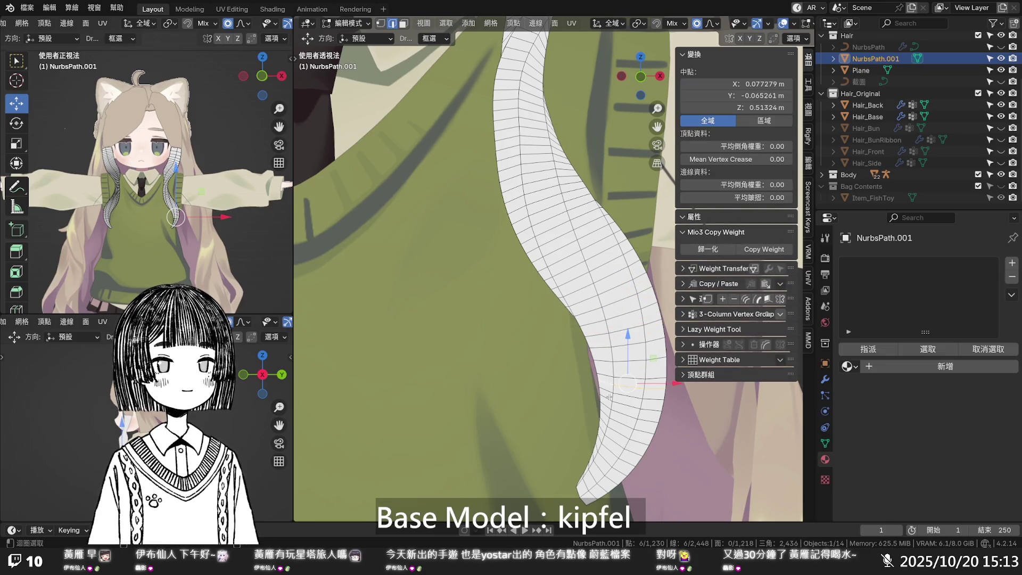
{"action": "left_click", "coordinate": [610, 407], "text": "alt+shift"}
{"action": "left_click", "coordinate": [616, 437], "text": "alt+shift"}
{"action": "left_click", "coordinate": [615, 446], "text": "alt+shift"}
{"action": "left_click", "coordinate": [600, 468], "text": "alt+shift"}
{"action": "key", "text": "x"}
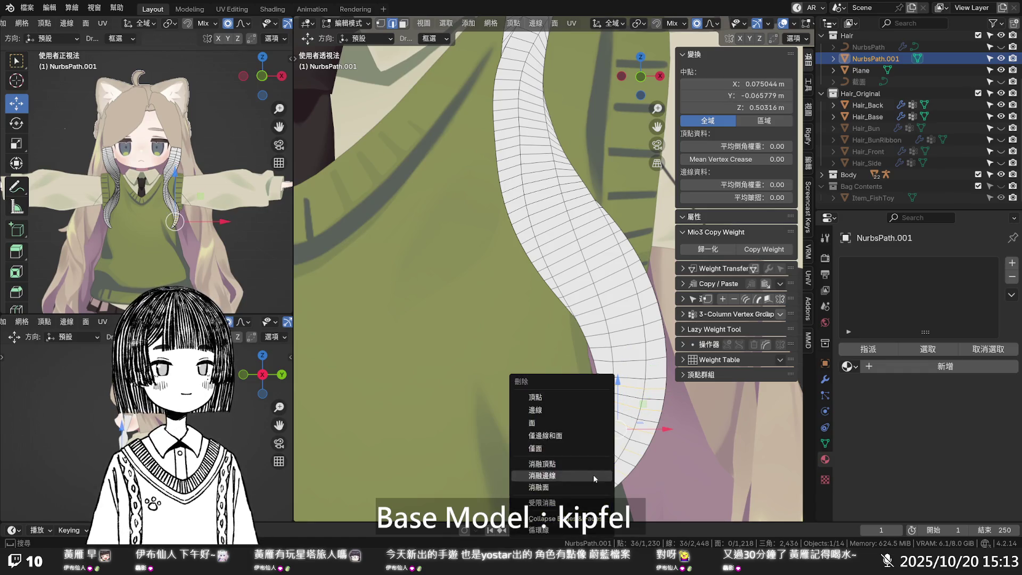
{"action": "left_click", "coordinate": [593, 473]}
{"action": "scroll", "coordinate": [585, 315], "scroll_direction": "down", "scroll_amount": 3}
{"action": "scroll", "coordinate": [582, 293], "scroll_direction": "up", "scroll_amount": 4, "text": "shift"}
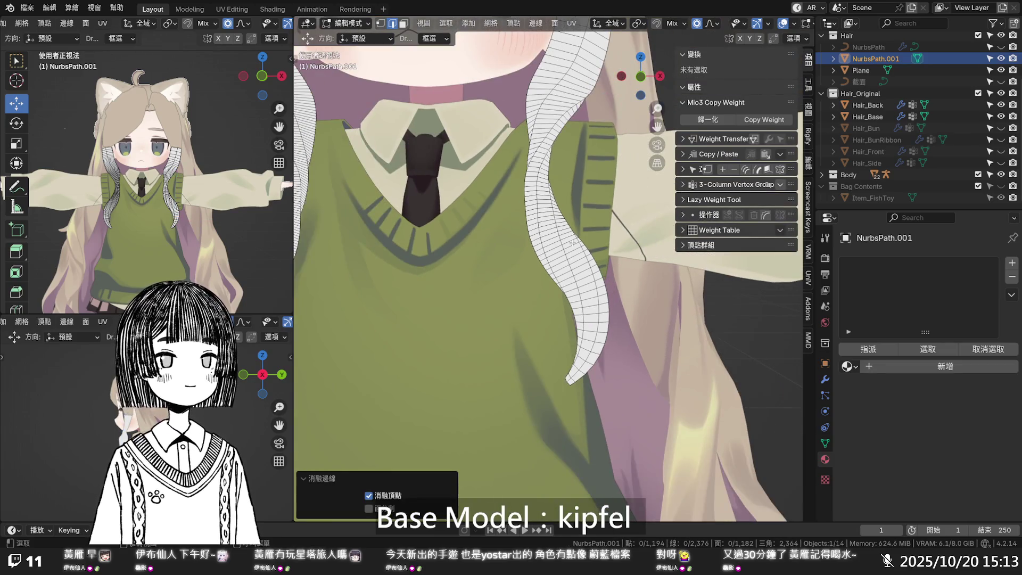
{"action": "scroll", "coordinate": [581, 273], "scroll_direction": "up", "scroll_amount": 3}
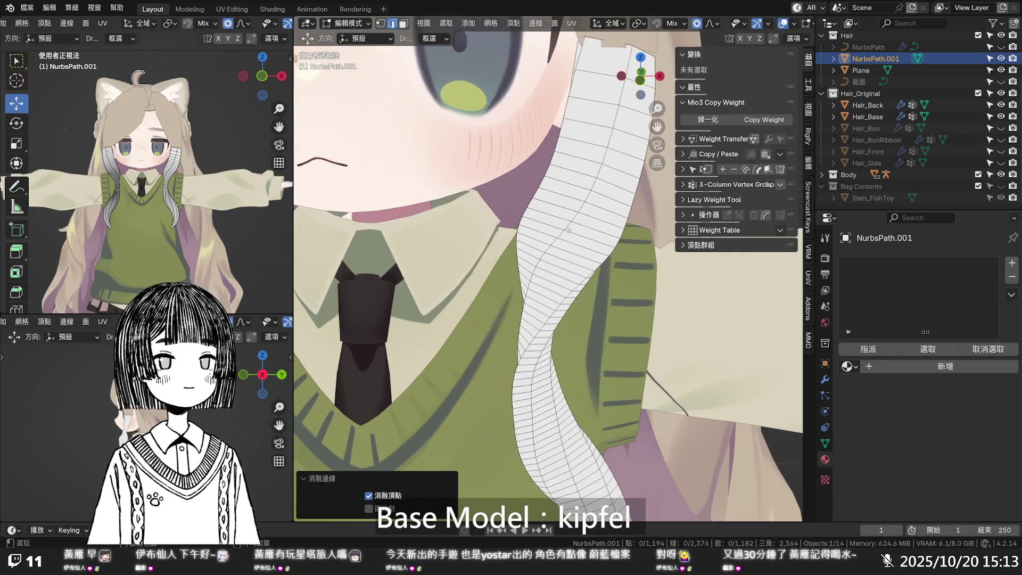
- Dissolve eight edge loops running down from the strand's top
{"action": "left_click", "coordinate": [583, 142], "text": "alt"}
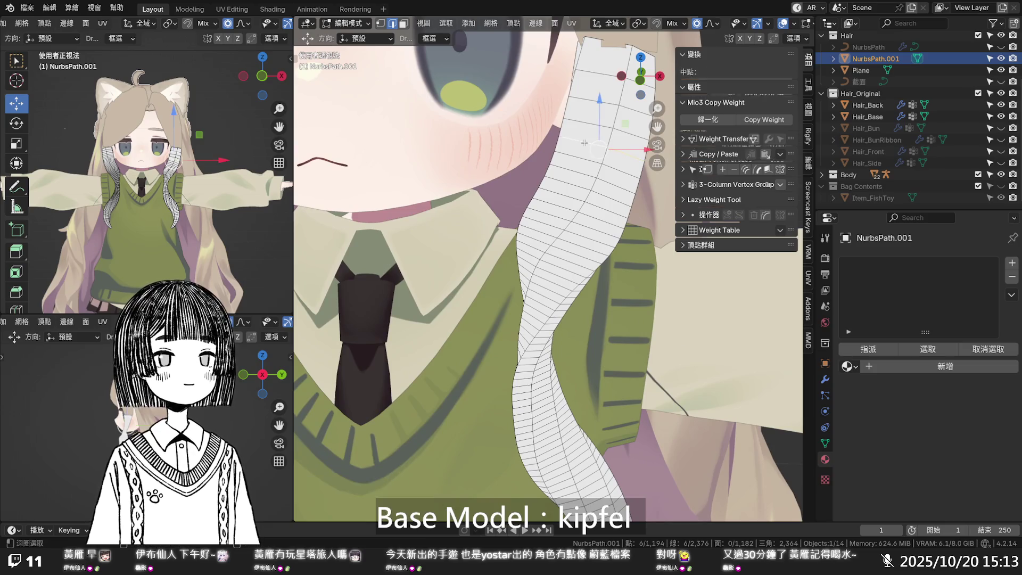
{"action": "left_click", "coordinate": [581, 174], "text": "alt+shift"}
{"action": "left_click", "coordinate": [569, 198], "text": "alt+shift"}
{"action": "left_click", "coordinate": [561, 216], "text": "alt+shift"}
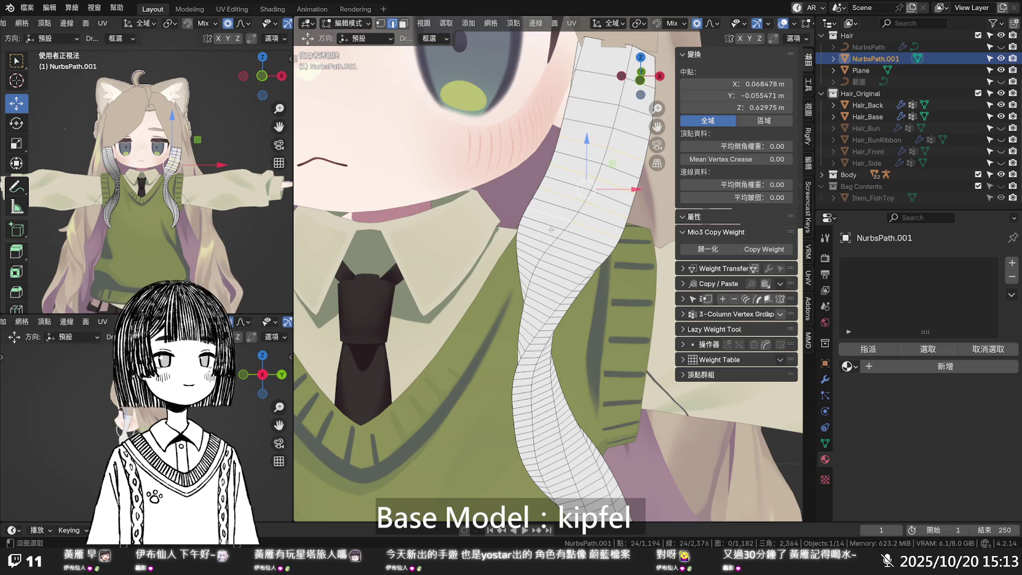
{"action": "left_click", "coordinate": [548, 234], "text": "alt+shift"}
{"action": "left_click", "coordinate": [527, 268], "text": "alt+shift"}
{"action": "left_click", "coordinate": [531, 275], "text": "alt+shift"}
{"action": "left_click", "coordinate": [535, 287], "text": "alt+shift"}
{"action": "key", "text": "x"}
{"action": "left_click", "coordinate": [541, 305]}
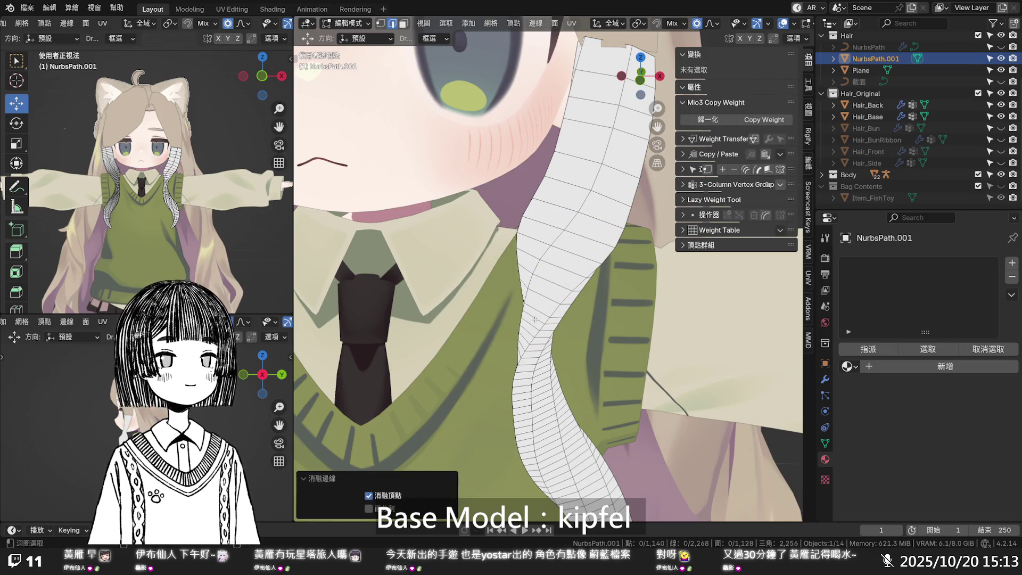
- Dissolve two more edge loops in the strand's middle
{"action": "left_click", "coordinate": [535, 321], "text": "alt"}
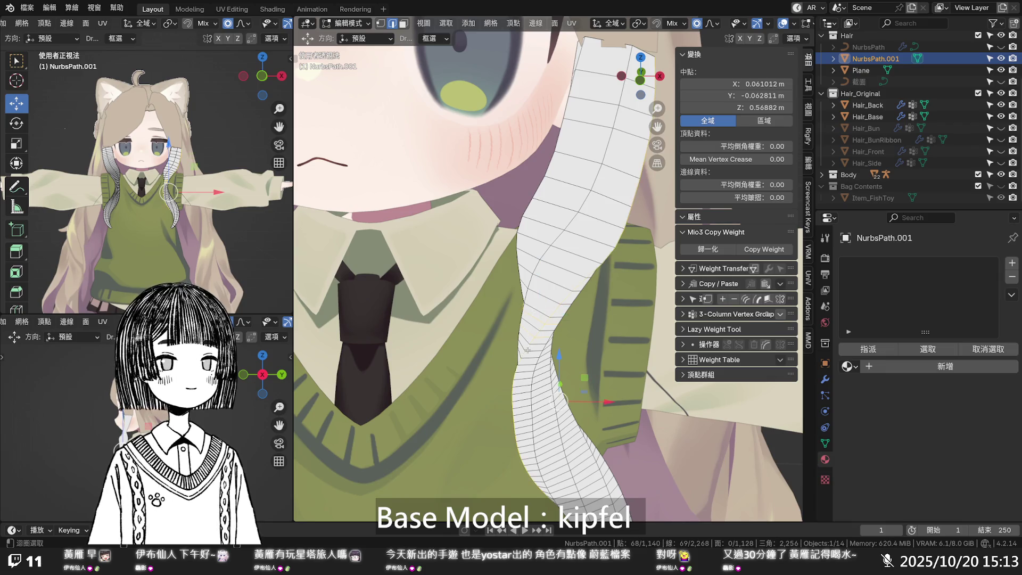
{"action": "left_click", "coordinate": [532, 353], "text": "alt+shift"}
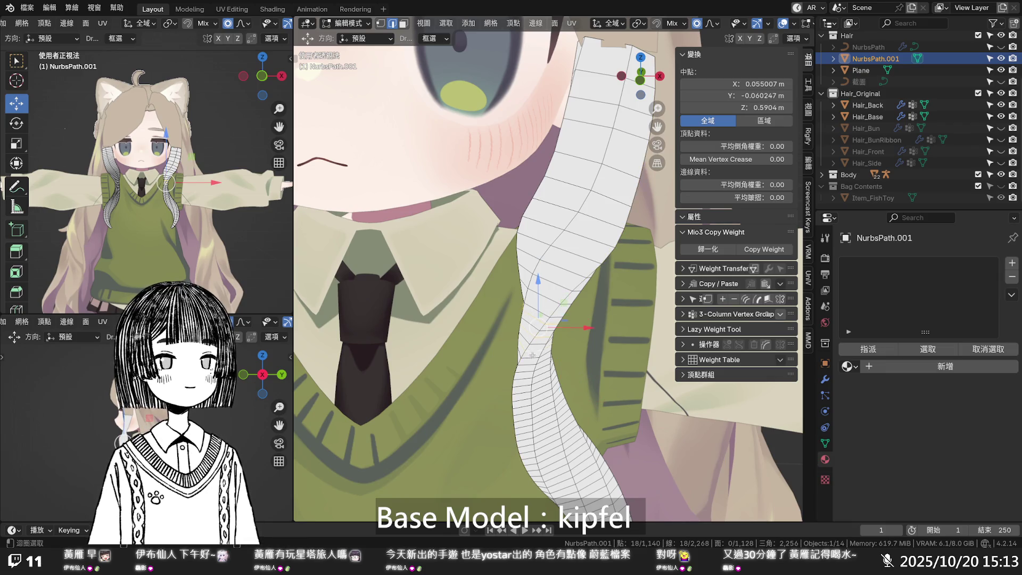
{"action": "key", "text": "x"}
{"action": "left_click", "coordinate": [527, 362]}
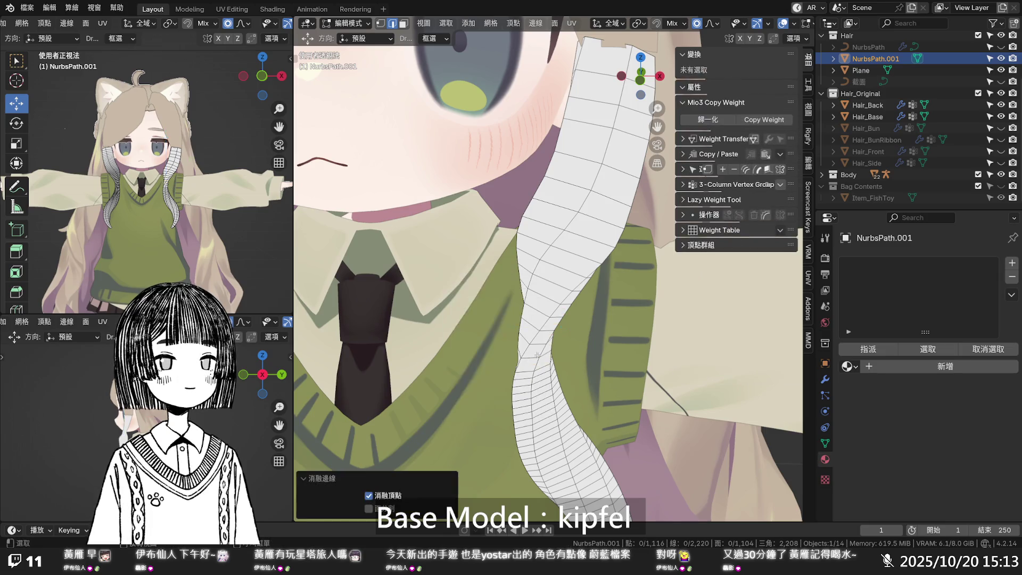
{"action": "scroll", "coordinate": [548, 342], "scroll_direction": "down", "scroll_amount": 4}
{"action": "scroll", "coordinate": [548, 342], "scroll_direction": "up", "scroll_amount": 3}
- Alt-select seven more edge loops across the strand and dissolve them
{"action": "key", "text": "alt"}
{"action": "left_click", "coordinate": [535, 268], "text": "alt"}
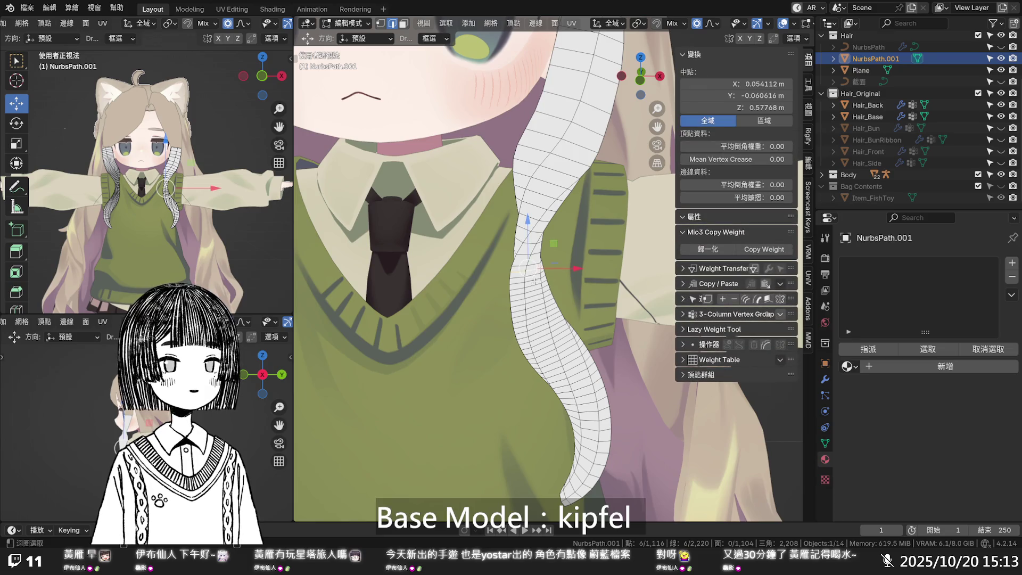
{"action": "left_click", "coordinate": [534, 283], "text": "alt+shift"}
{"action": "left_click", "coordinate": [534, 294], "text": "alt+shift"}
{"action": "left_click", "coordinate": [534, 301], "text": "alt+shift"}
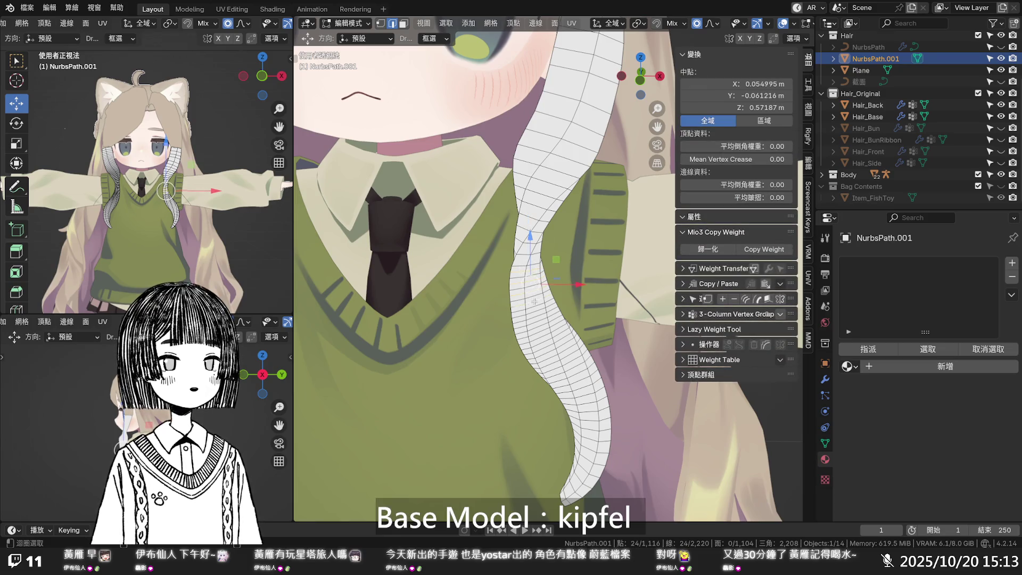
{"action": "left_click", "coordinate": [537, 312], "text": "alt+shift"}
{"action": "left_click", "coordinate": [540, 335], "text": "alt+shift"}
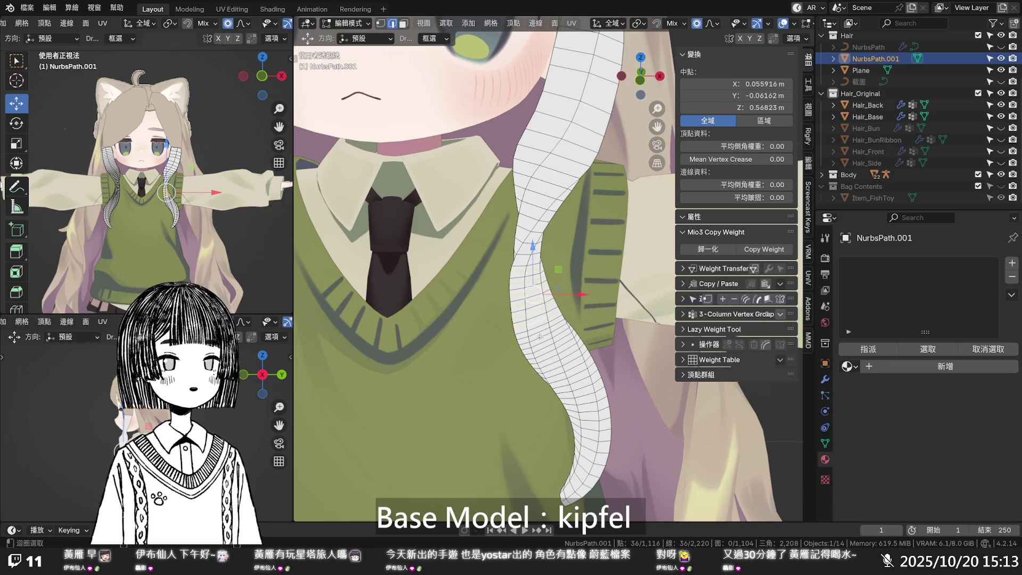
{"action": "left_click", "coordinate": [543, 344], "text": "alt+shift"}
{"action": "key", "text": "x"}
{"action": "left_click", "coordinate": [544, 344]}
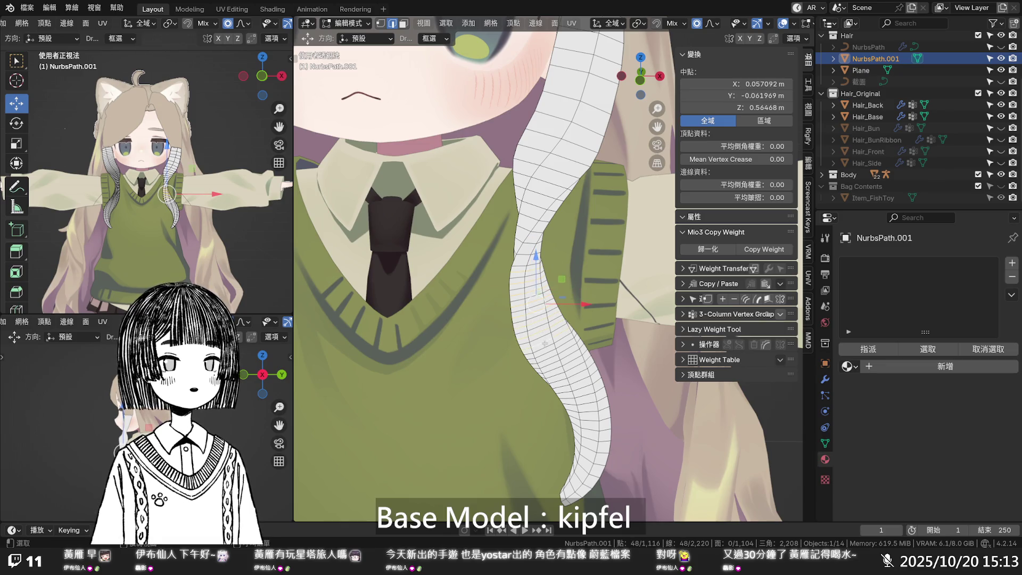
{"action": "scroll", "coordinate": [544, 331], "scroll_direction": "down", "scroll_amount": 5}
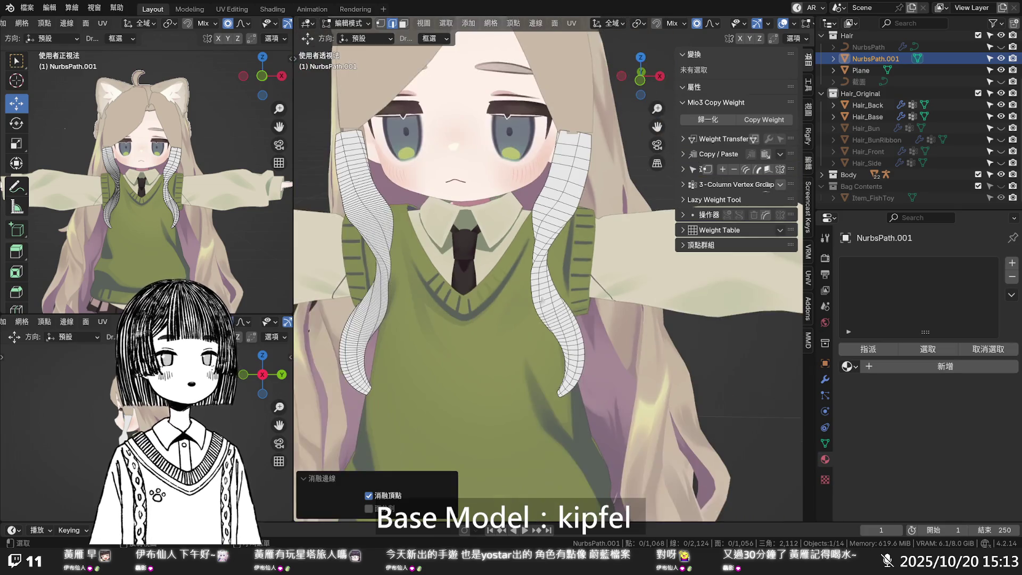
{"action": "scroll", "coordinate": [541, 293], "scroll_direction": "up", "scroll_amount": 3}
{"action": "scroll", "coordinate": [545, 325], "scroll_direction": "up", "scroll_amount": 2}
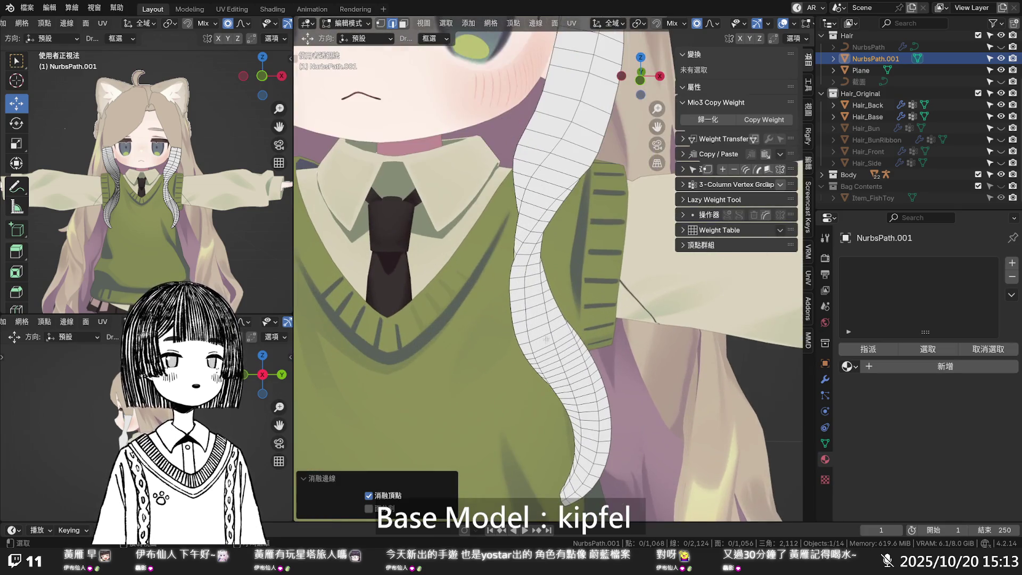
- Dissolve eight edge loops on the lower part of the strand
{"action": "left_click", "coordinate": [547, 354], "text": "alt"}
{"action": "left_click", "coordinate": [554, 371], "text": "alt+shift"}
{"action": "left_click", "coordinate": [559, 380], "text": "alt+shift"}
{"action": "left_click", "coordinate": [568, 396], "text": "alt+shift"}
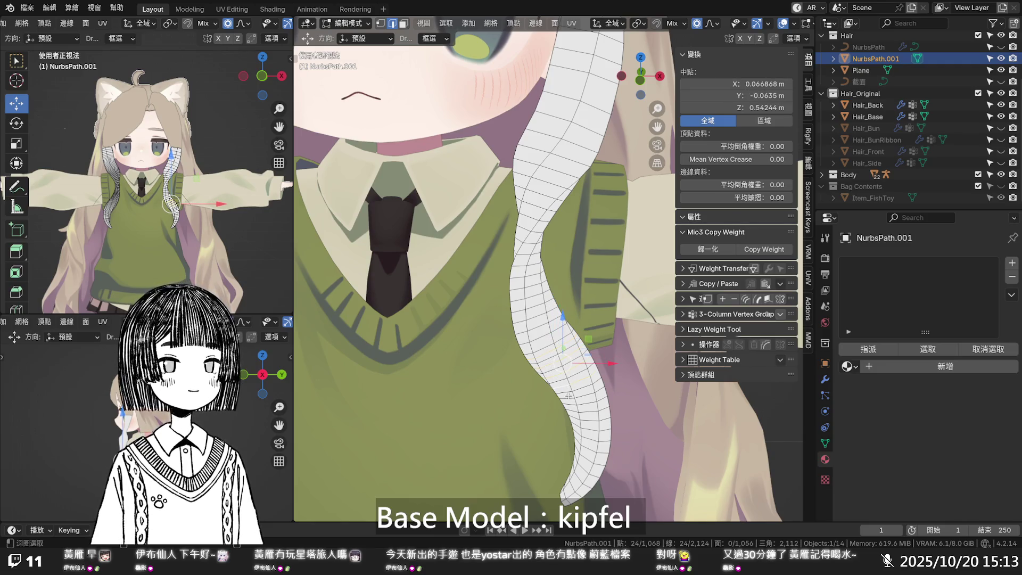
{"action": "left_click", "coordinate": [571, 405], "text": "alt+shift"}
{"action": "left_click", "coordinate": [575, 421], "text": "alt+shift"}
{"action": "left_click", "coordinate": [576, 426], "text": "alt+shift"}
{"action": "left_click", "coordinate": [583, 447], "text": "alt+shift"}
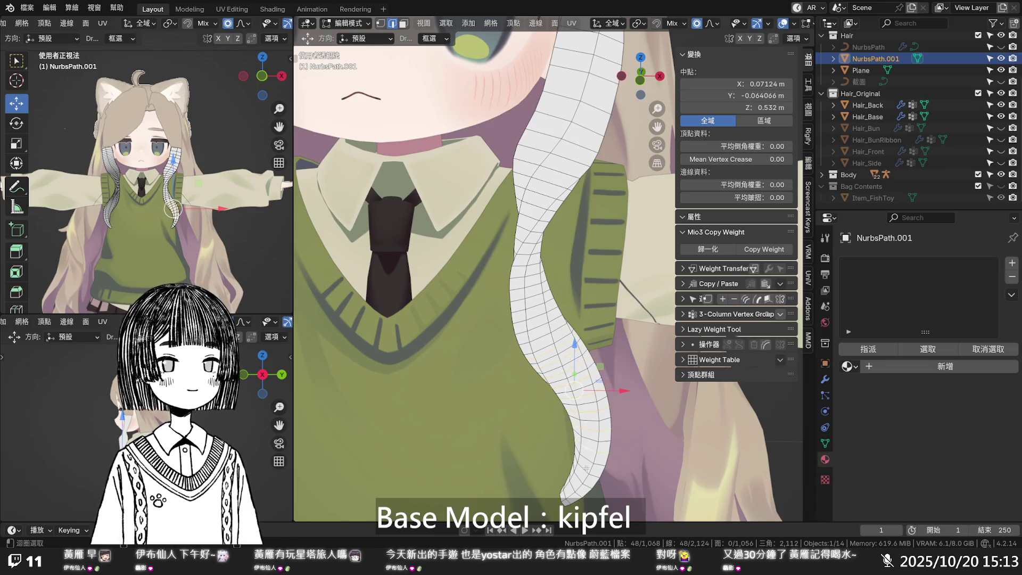
{"action": "key", "text": "x"}
{"action": "left_click", "coordinate": [584, 459]}
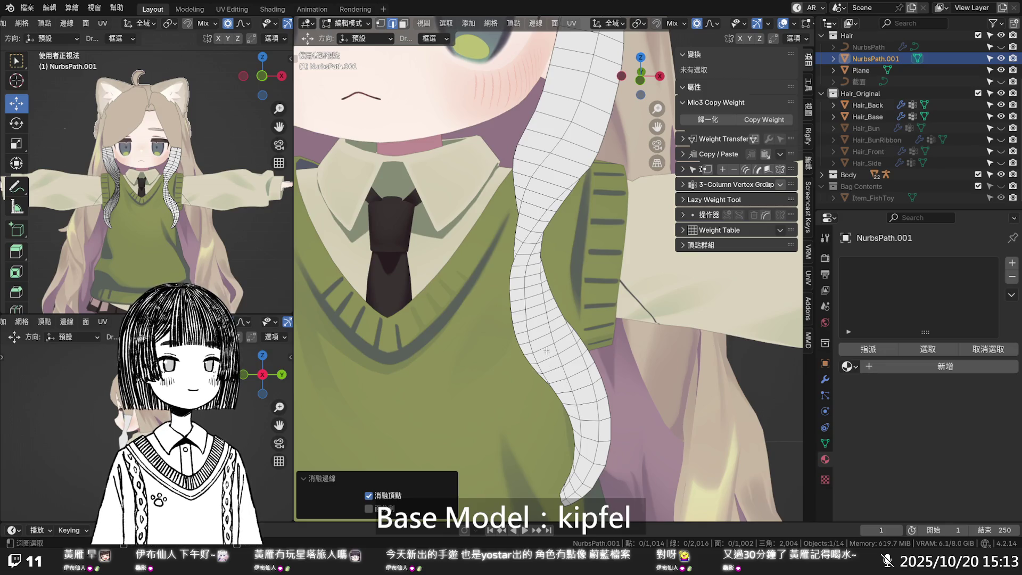
- Dissolve three edge loops, then one more loop higher on the strand
{"action": "left_click", "coordinate": [542, 326], "text": "alt"}
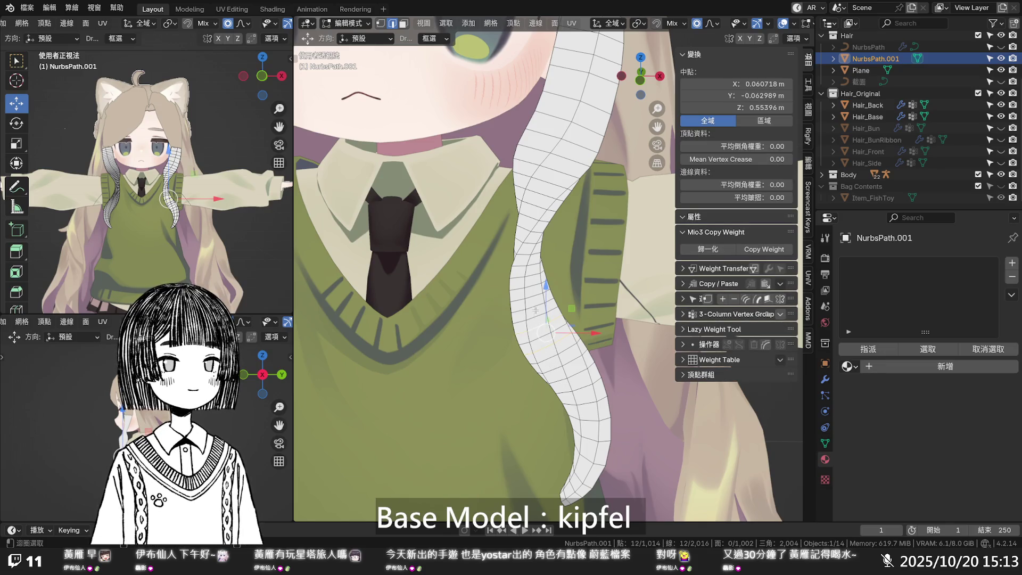
{"action": "left_click", "coordinate": [534, 255], "text": "alt+shift"}
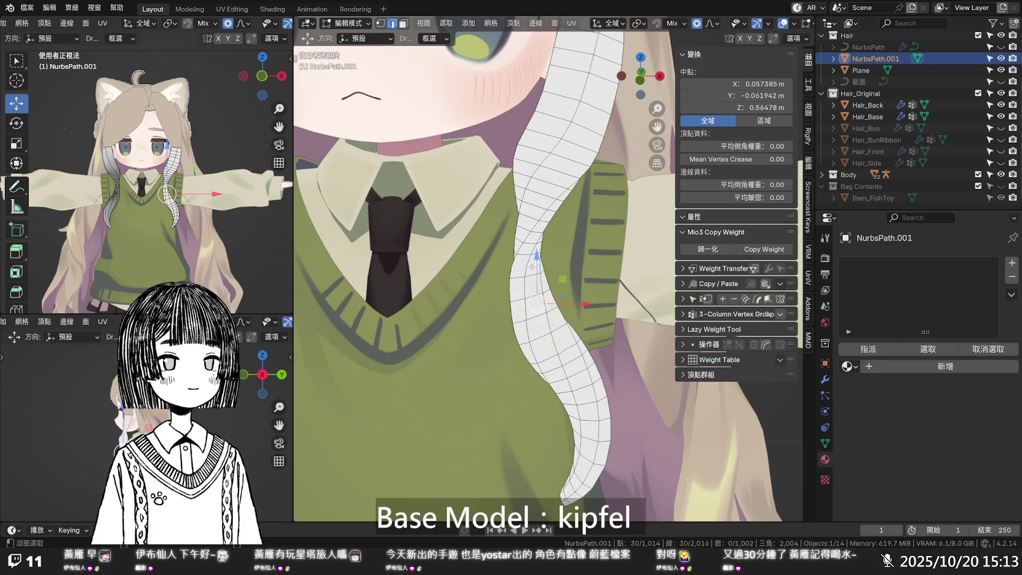
{"action": "left_click", "coordinate": [534, 239], "text": "alt+shift"}
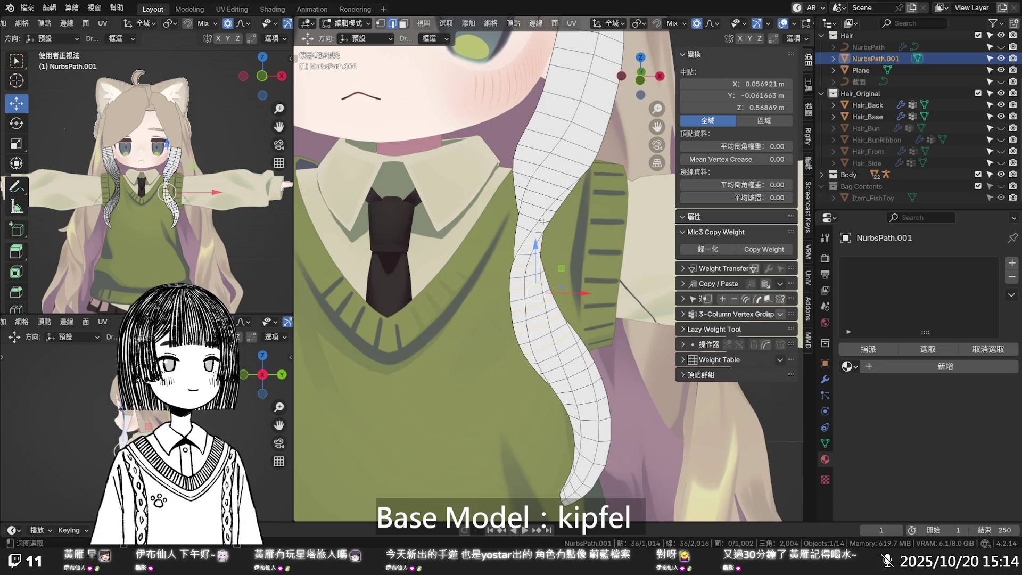
{"action": "key", "text": "x"}
{"action": "left_click", "coordinate": [541, 226]}
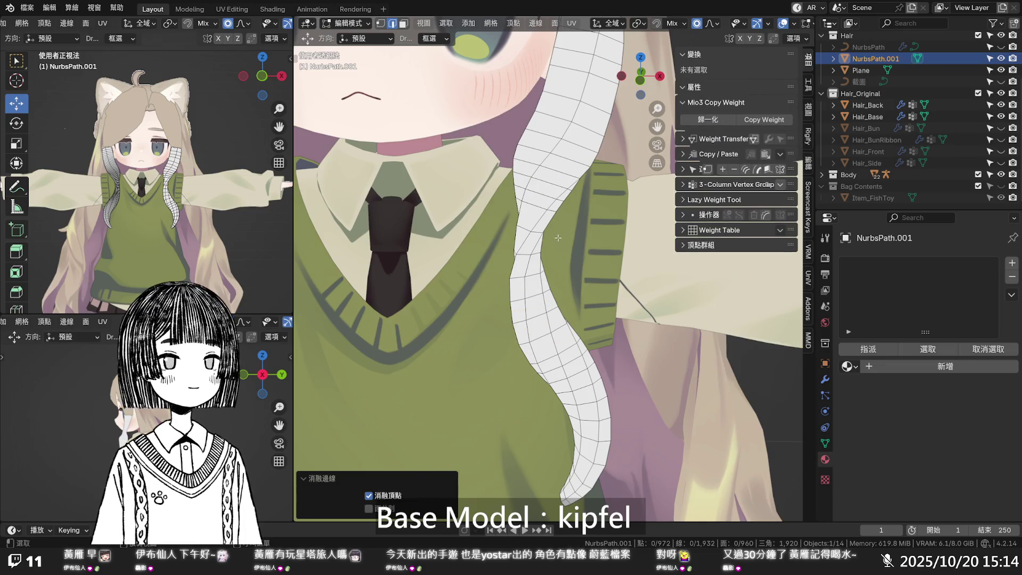
{"action": "left_click", "coordinate": [545, 196], "text": "alt"}
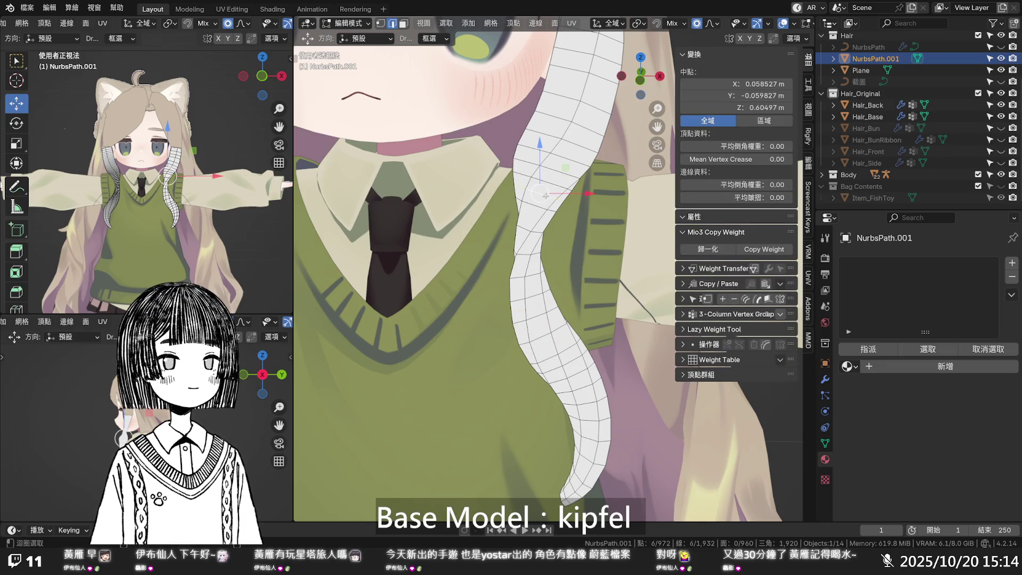
{"action": "key", "text": "x"}
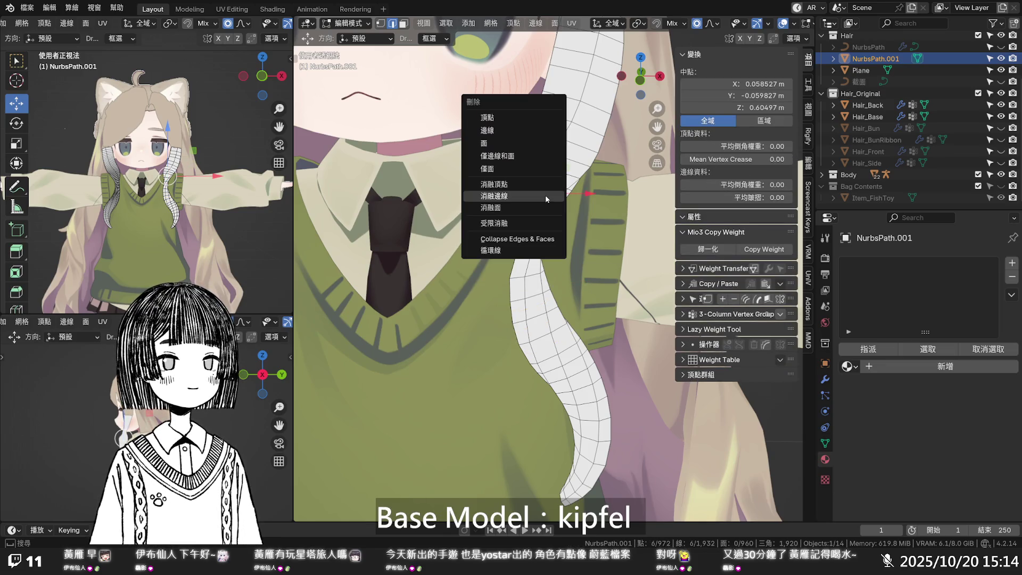
{"action": "left_click", "coordinate": [545, 198]}
- Dissolve two single lower loops, bringing the strand to 954 vertices and 942 faces
{"action": "middle_click_drag", "start_coordinate": [545, 198], "coordinate": [575, 225]}
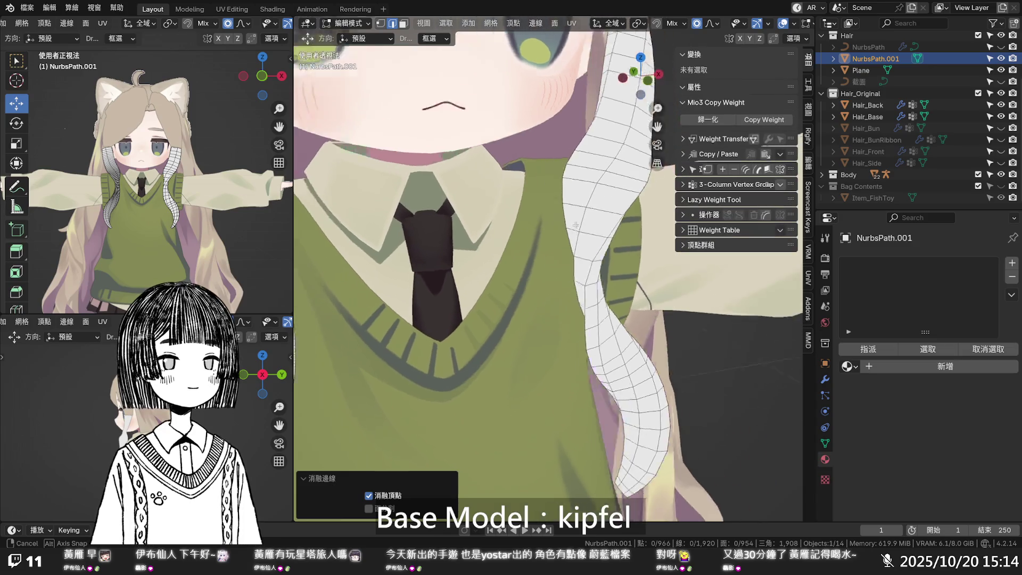
{"action": "scroll", "coordinate": [575, 225], "scroll_direction": "down", "scroll_amount": 4}
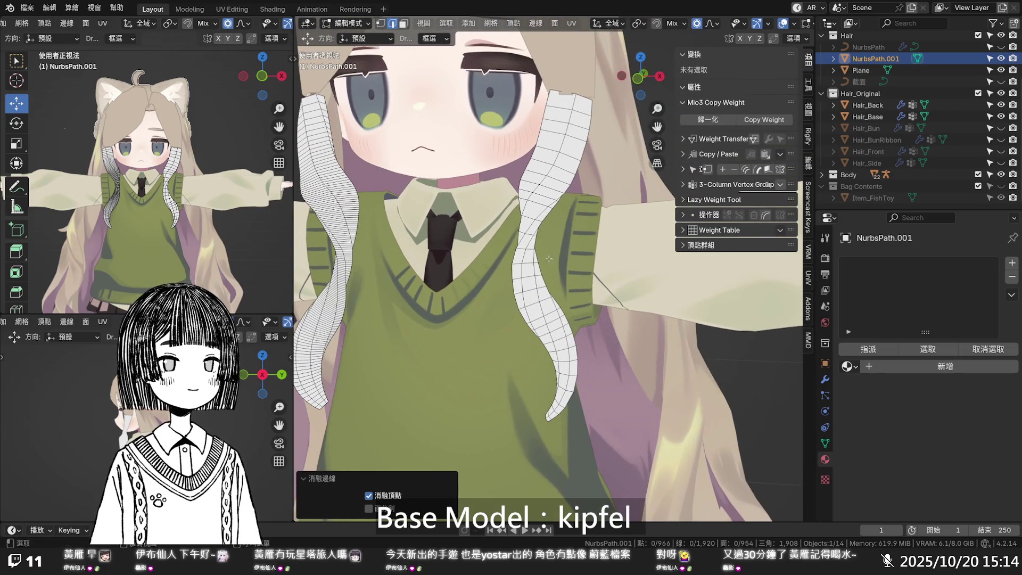
{"action": "scroll", "coordinate": [547, 298], "scroll_direction": "up", "scroll_amount": 2}
{"action": "left_click", "coordinate": [539, 338], "text": "alt"}
{"action": "key", "text": "x"}
{"action": "left_click", "coordinate": [539, 338]}
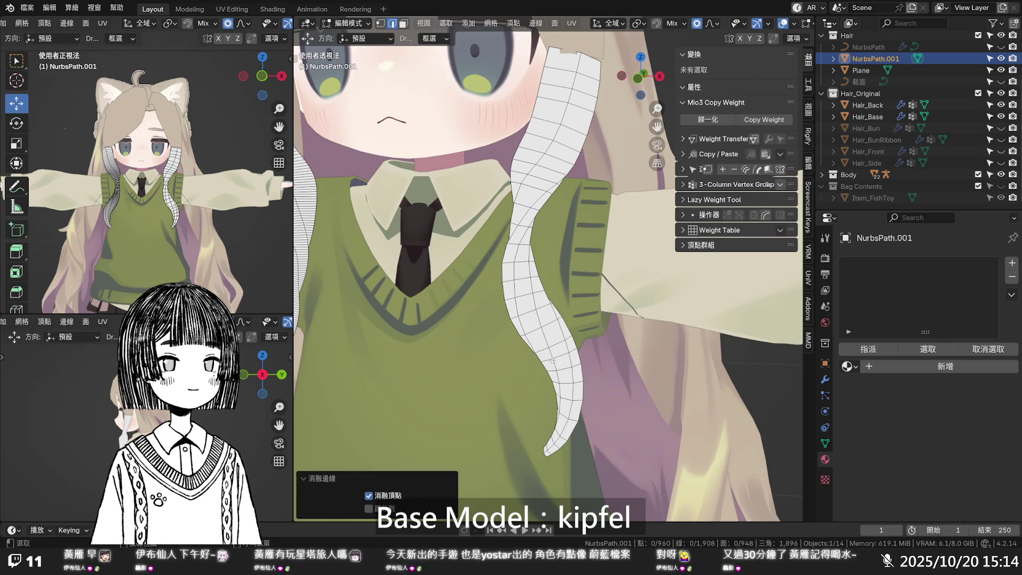
{"action": "left_click", "coordinate": [556, 358], "text": "alt"}
{"action": "key", "text": "x"}
{"action": "left_click", "coordinate": [561, 356]}
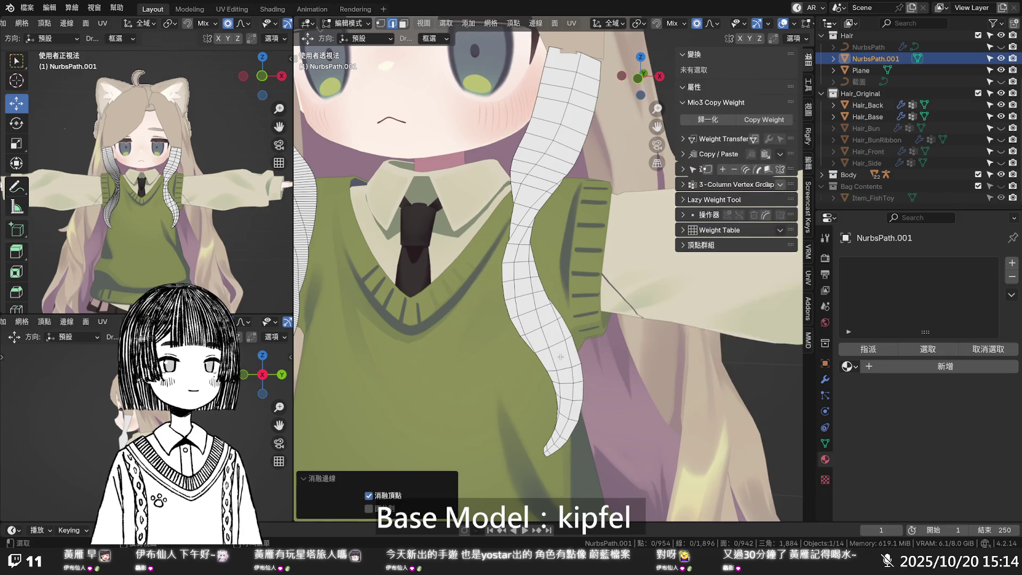
{"action": "left_click", "coordinate": [558, 349], "text": "alt"}
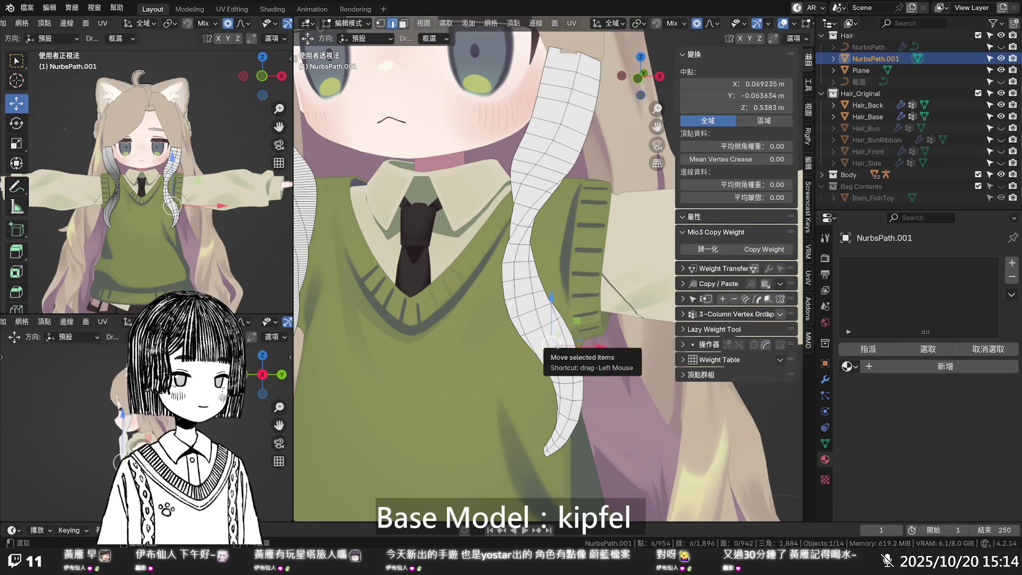
- Edge-slide two lower loops of the strand into even spacing
{"action": "key", "text": "g"}
{"action": "key", "text": "g"}
{"action": "left_click", "coordinate": [552, 345]}
{"action": "left_click", "coordinate": [548, 326], "text": "alt+shift"}
{"action": "key", "text": "g"}
{"action": "key", "text": "g"}
{"action": "left_click", "coordinate": [547, 336]}
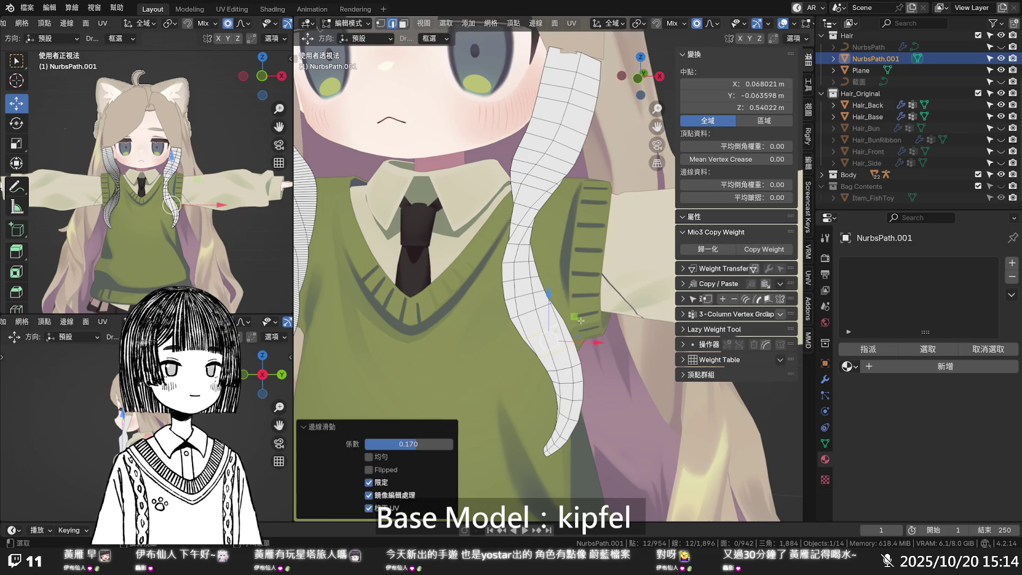
{"action": "key", "text": "alt+a"}
- Dissolve one more edge loop, leaving 942 vertices and 930 faces
{"action": "scroll", "coordinate": [605, 306], "scroll_direction": "down", "scroll_amount": 2}
{"action": "scroll", "coordinate": [605, 305], "scroll_direction": "up", "scroll_amount": 4}
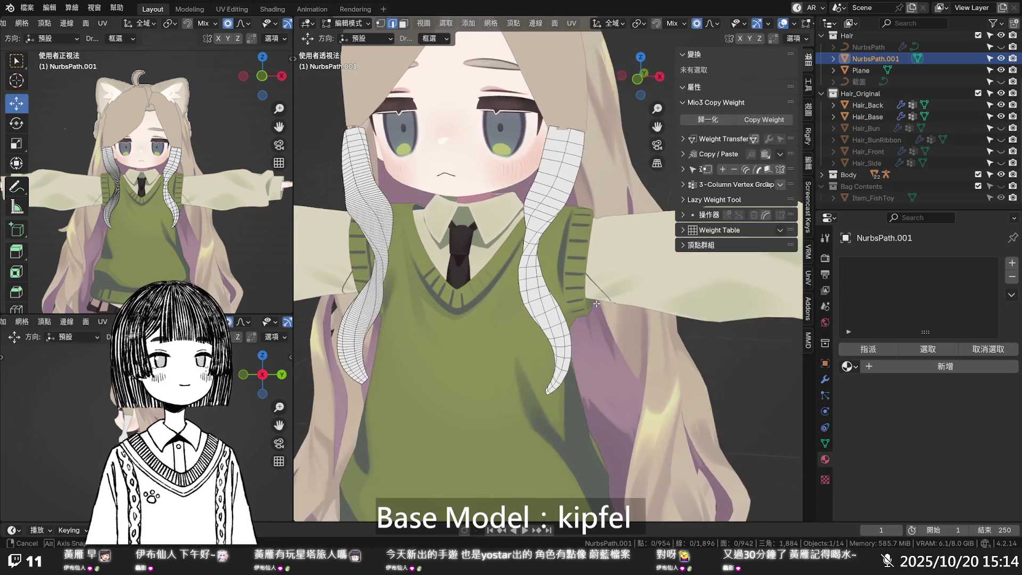
{"action": "middle_click_drag", "start_coordinate": [556, 268], "coordinate": [574, 238]}
{"action": "middle_click_drag", "start_coordinate": [573, 187], "coordinate": [585, 189]}
{"action": "left_click", "coordinate": [587, 189], "text": "alt"}
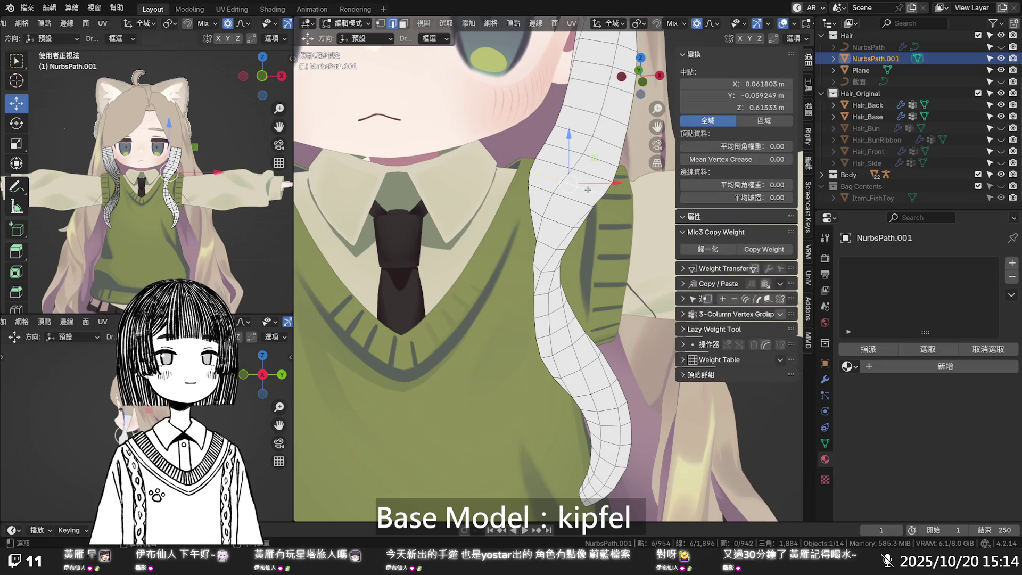
{"action": "key", "text": "x"}
{"action": "left_click", "coordinate": [591, 164]}
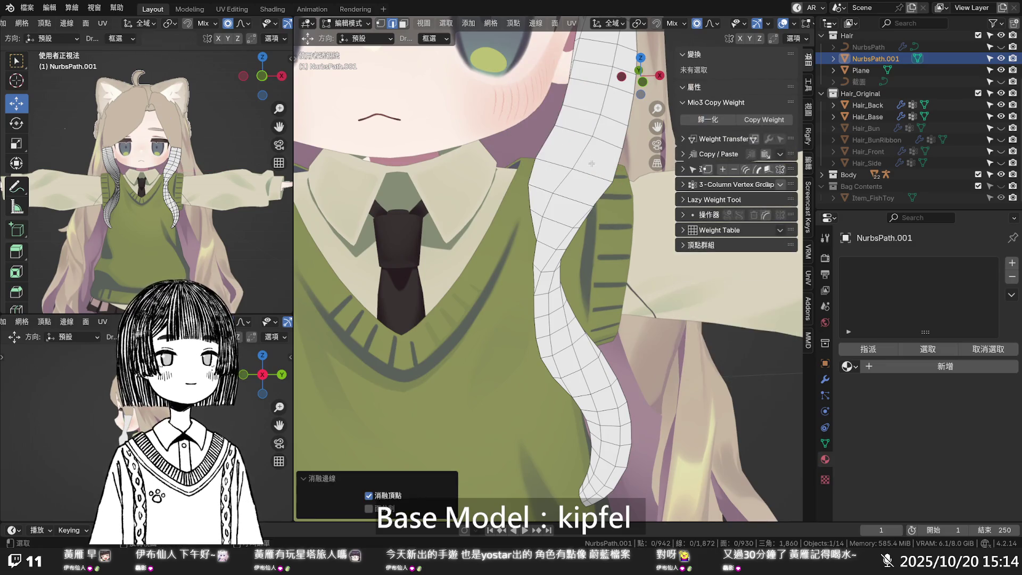
- Edge-slide the loops near the strand's top to even their spacing
{"action": "scroll", "coordinate": [591, 163], "scroll_direction": "down", "scroll_amount": 5}
{"action": "middle_click_drag", "start_coordinate": [585, 165], "coordinate": [536, 172]}
{"action": "left_click", "coordinate": [536, 171], "text": "alt"}
{"action": "key", "text": "g"}
{"action": "key", "text": "g"}
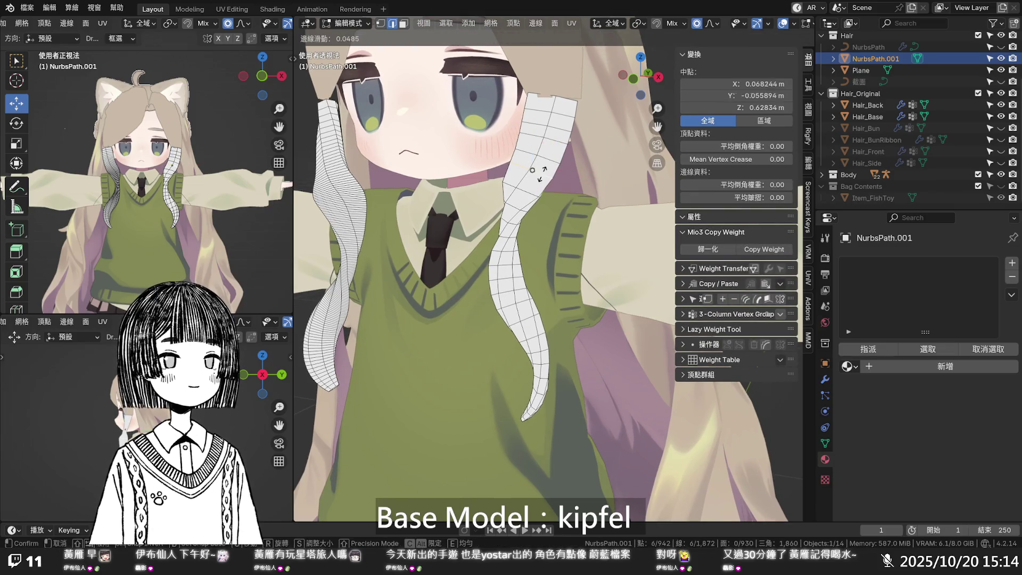
{"action": "left_click", "coordinate": [537, 172]}
{"action": "left_click", "coordinate": [545, 159], "text": "alt+shift"}
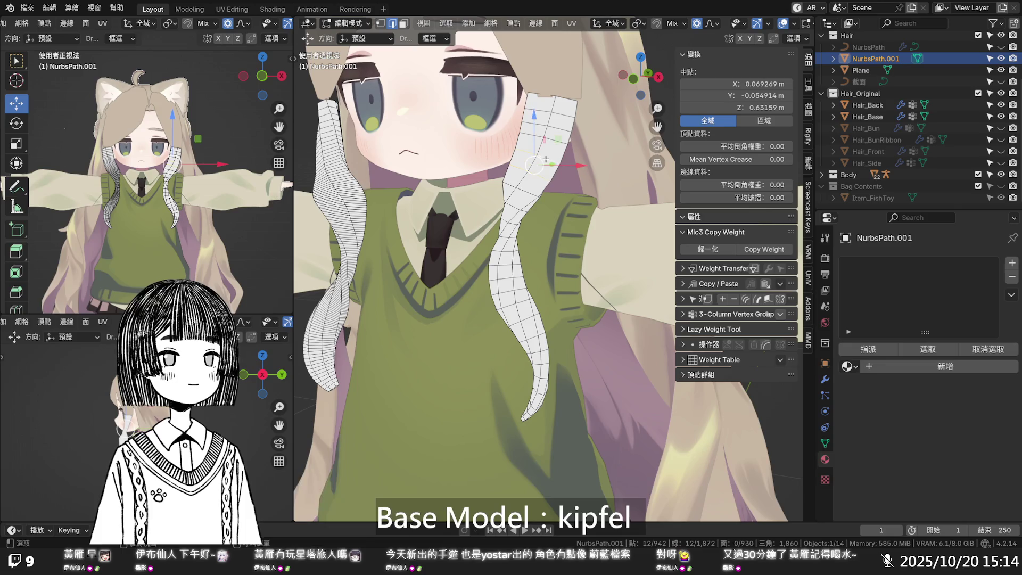
{"action": "left_click", "coordinate": [553, 141]}
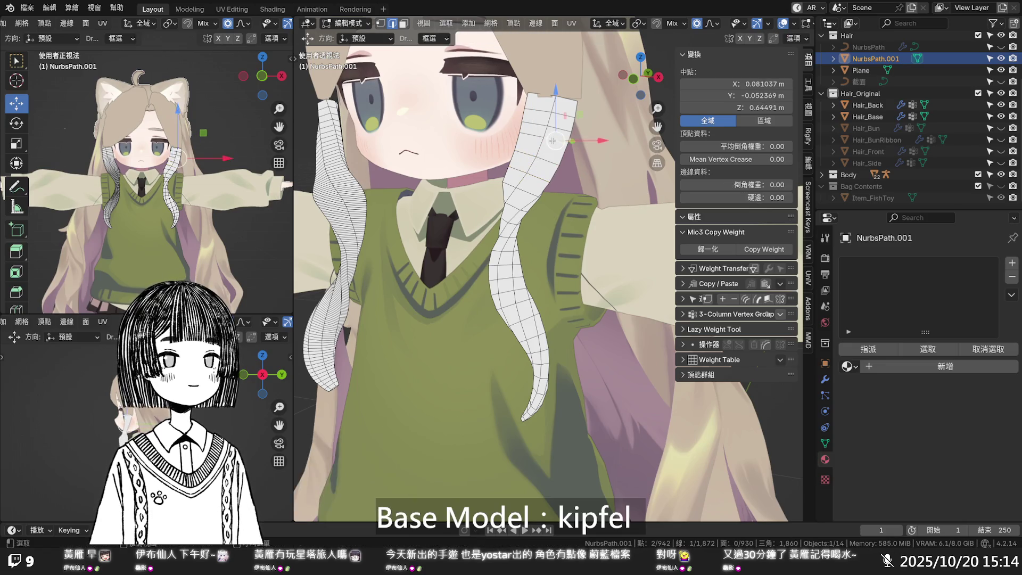
{"action": "left_click", "coordinate": [550, 140], "text": "alt"}
{"action": "key", "text": "g"}
{"action": "key", "text": "g"}
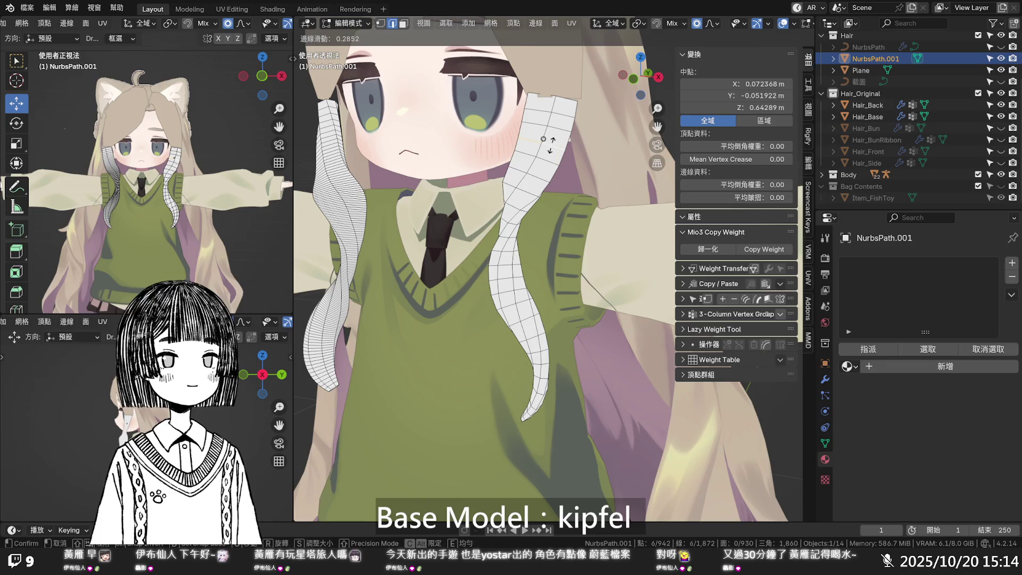
{"action": "left_click", "coordinate": [543, 139]}
{"action": "key", "text": "alt+a"}
- Turn on X-ray and select the whole old left hair strand for deletion
{"action": "mouse_move", "coordinate": [580, 213]}
{"action": "middle_mouse_down"}
{"action": "mouse_move", "coordinate": [597, 232]}
{"action": "mouse_move", "coordinate": [591, 227]}
{"action": "middle_mouse_up"}
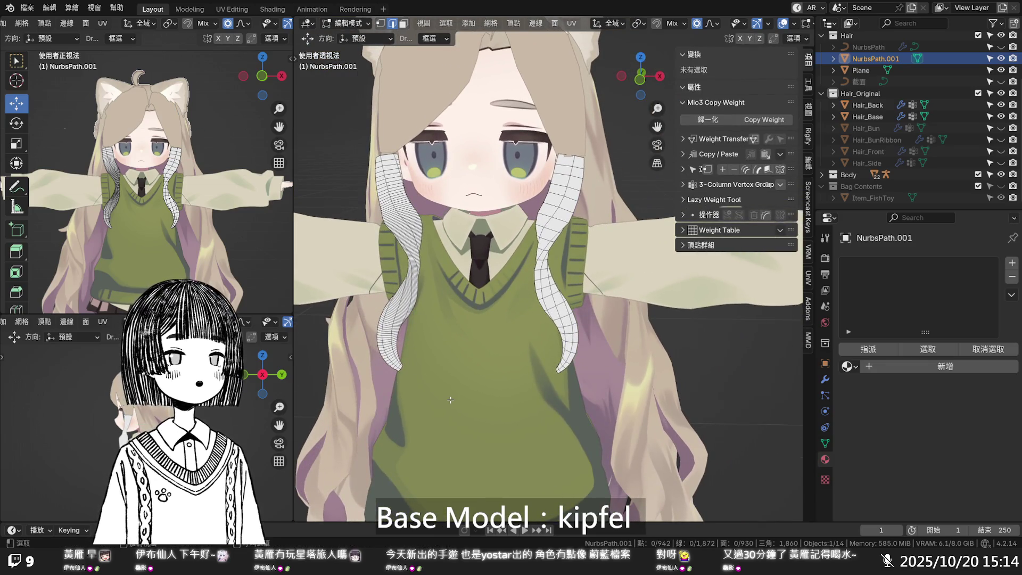
{"action": "key", "text": "alt+z"}
{"action": "key", "text": "l"}
{"action": "key", "text": "x"}
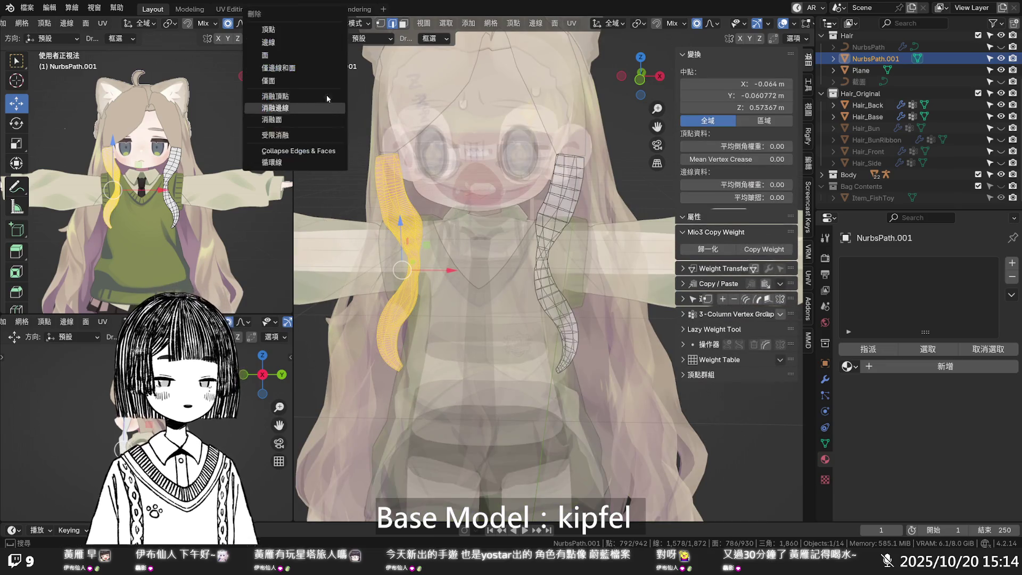
- Delete the old left strand's faces and add a Mirror modifier to the edited strand
{"action": "left_click", "coordinate": [302, 56]}
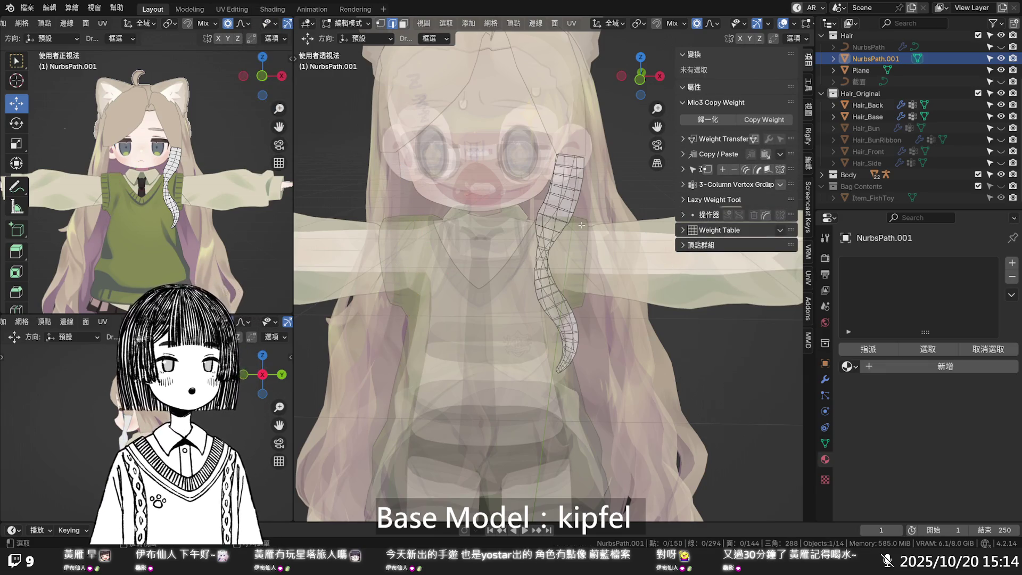
{"action": "key", "text": "alt+z"}
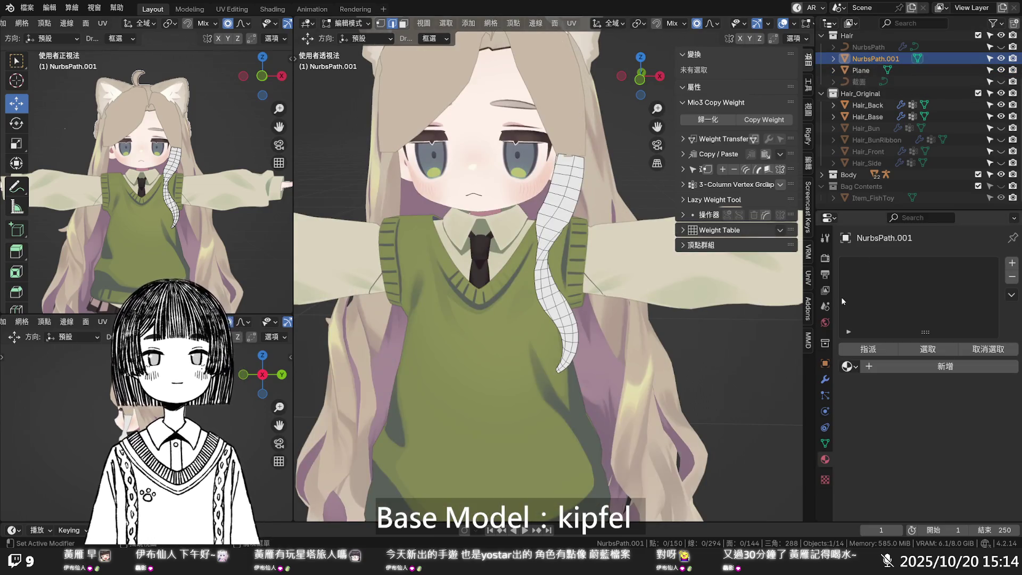
{"action": "left_click", "coordinate": [824, 378]}
{"action": "left_click", "coordinate": [914, 283]}
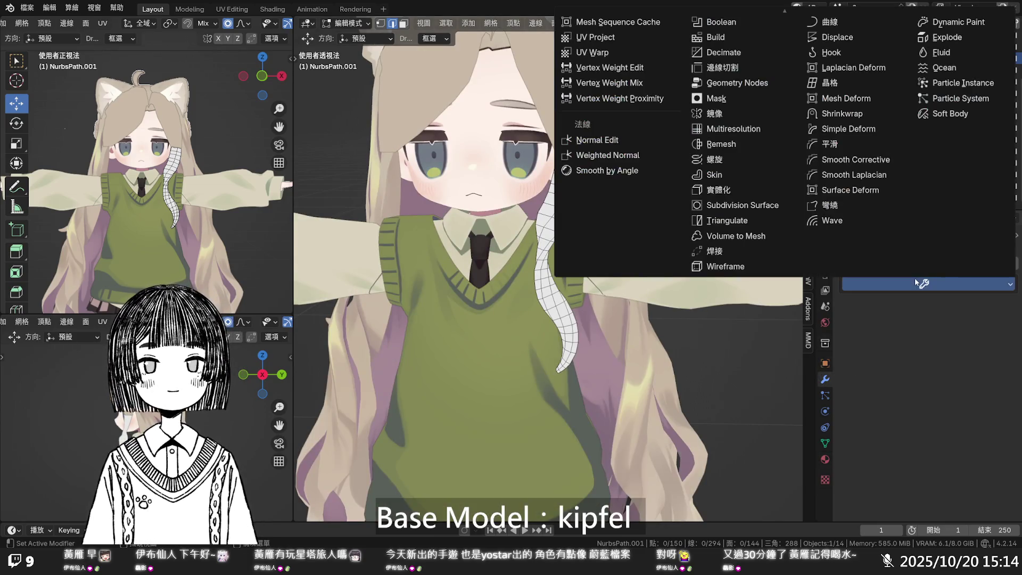
{"action": "left_click", "coordinate": [745, 116]}
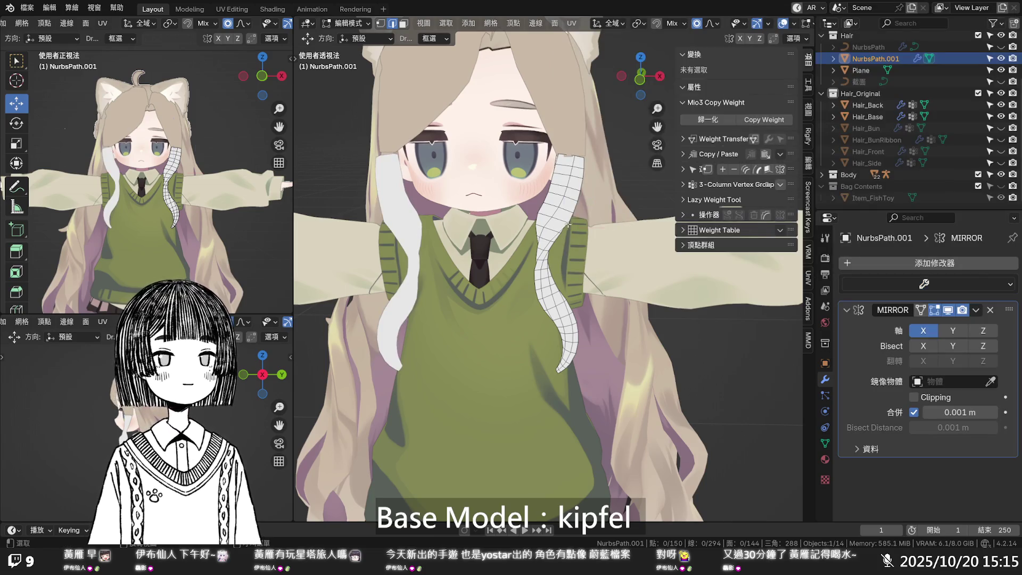
- Zoom in on the strand's top and select its top vertex in vertex mode
{"action": "left_click", "coordinate": [569, 226]}
{"action": "scroll", "coordinate": [565, 218], "scroll_direction": "down", "scroll_amount": 4}
{"action": "scroll", "coordinate": [563, 213], "scroll_direction": "up", "scroll_amount": 2}
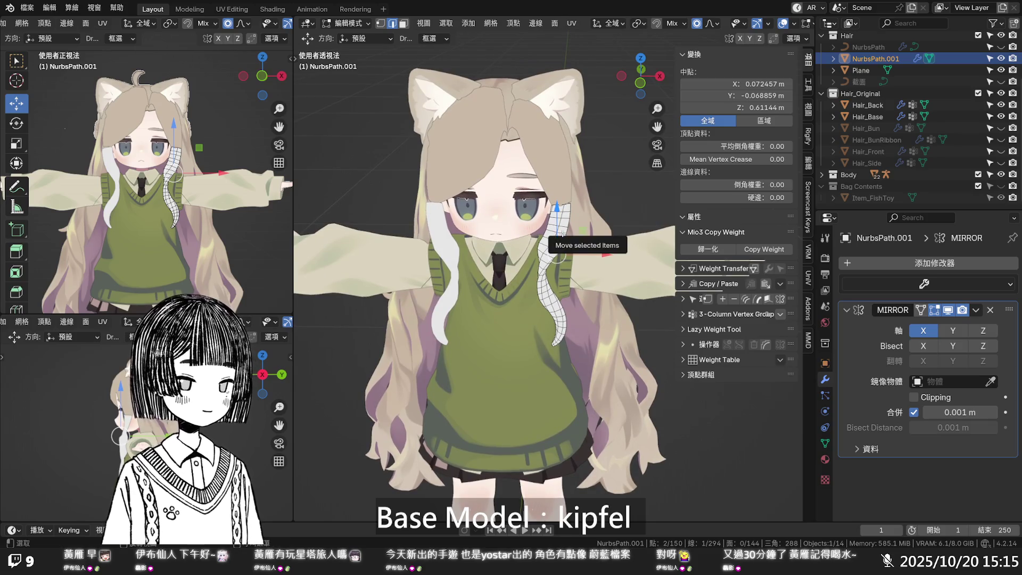
{"action": "mouse_move", "coordinate": [562, 234]}
{"action": "middle_mouse_down", "text": "ctrl"}
{"action": "mouse_move", "coordinate": [556, 221]}
{"action": "mouse_move", "coordinate": [543, 271]}
{"action": "middle_mouse_up", "text": "ctrl"}
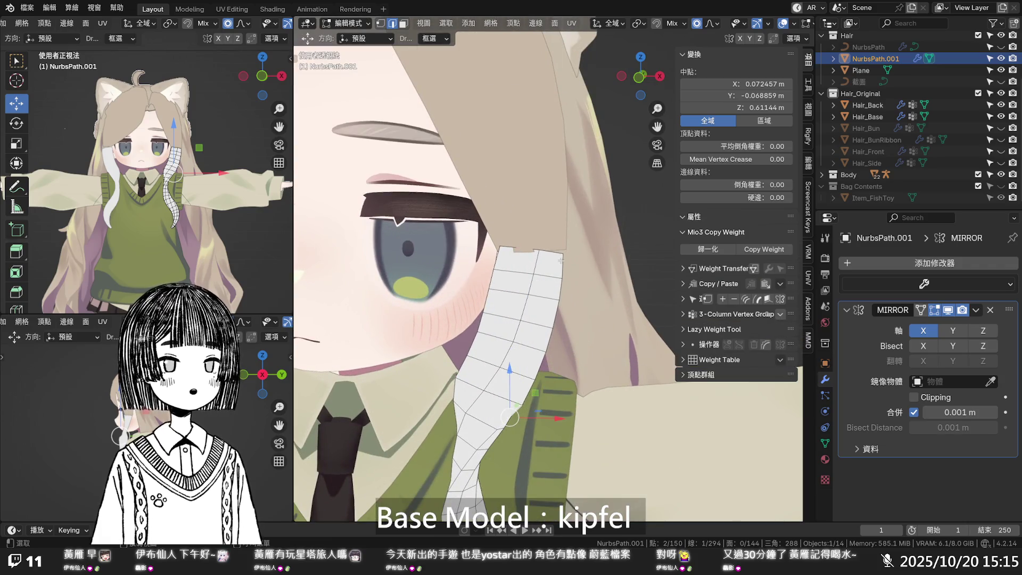
{"action": "key", "text": "1"}
{"action": "left_click", "coordinate": [563, 254]}
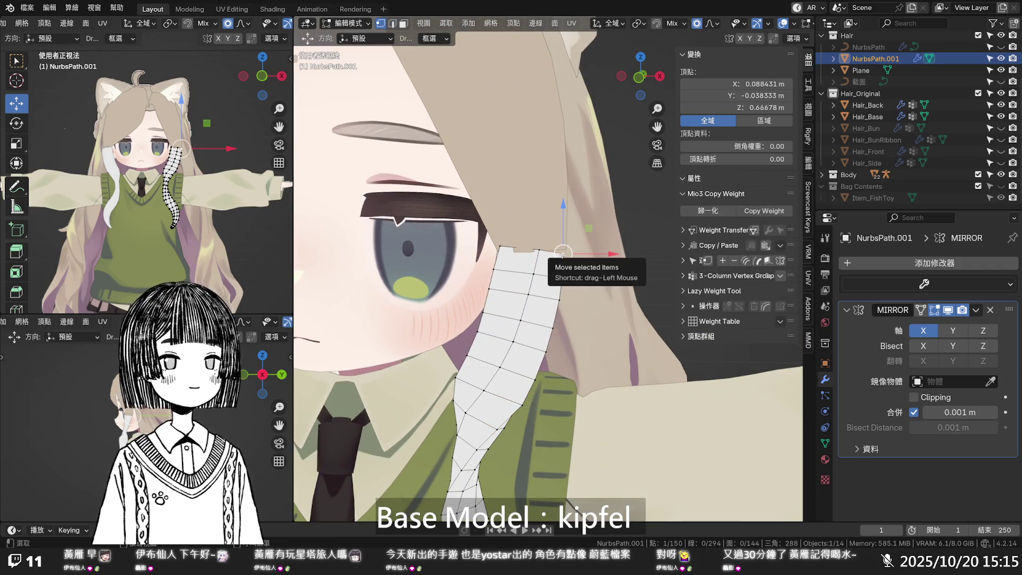